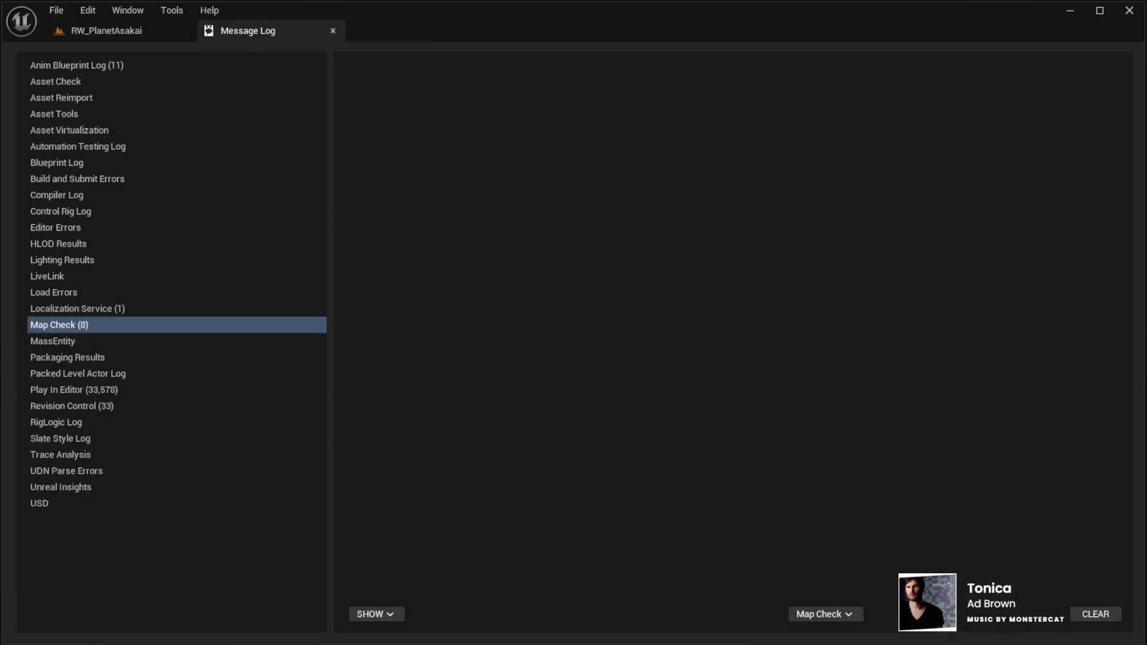
Step: Switch from the Message Log back to the RW_PlanetAsakai level tab
{"action": "left_click", "coordinate": [87, 30]}
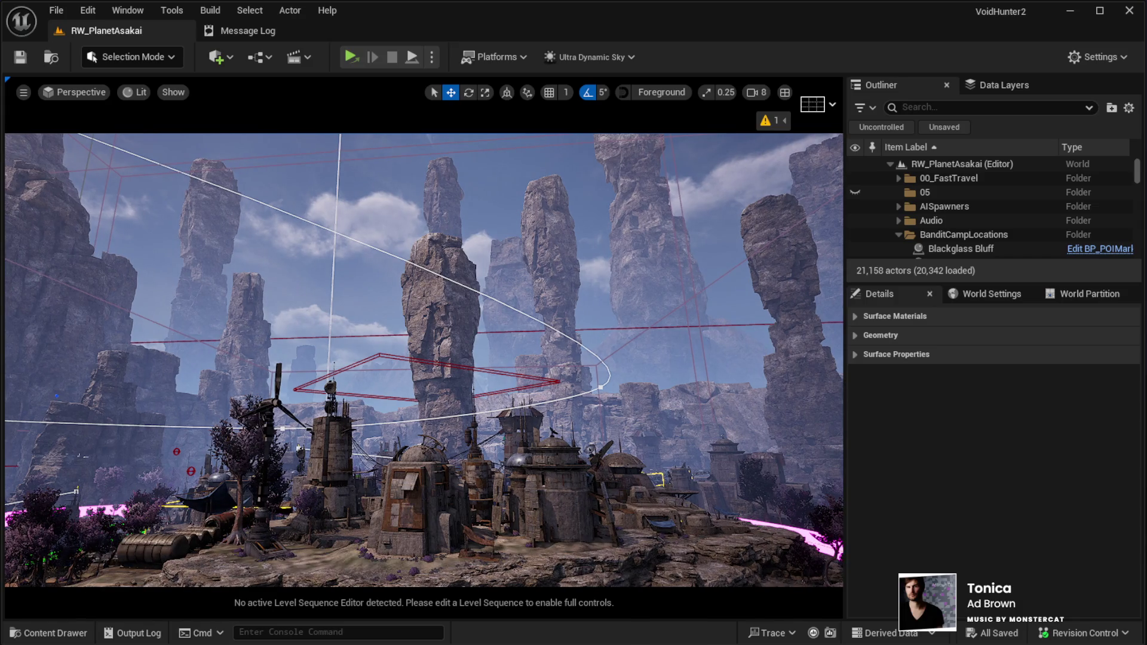
Step: Select the _Sky actor (Time Of Day 1100.0) and fly through the cliffs to the fenced graveyard
{"action": "left_click", "coordinate": [286, 354]}
{"action": "key", "text": "w"}
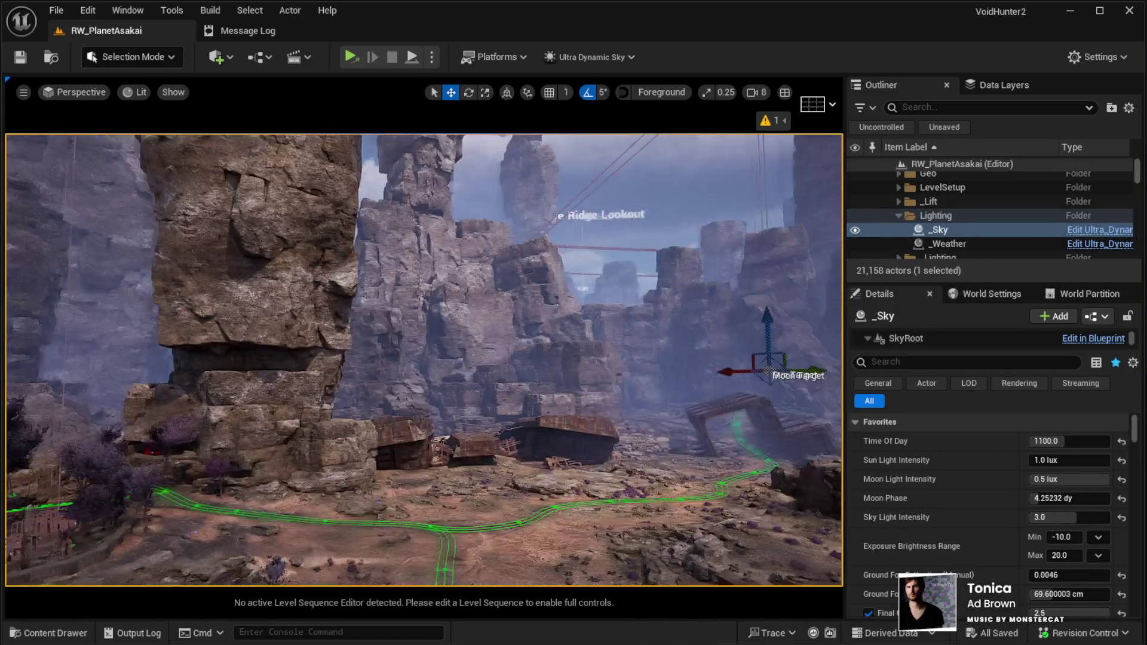
{"action": "key", "text": "w"}
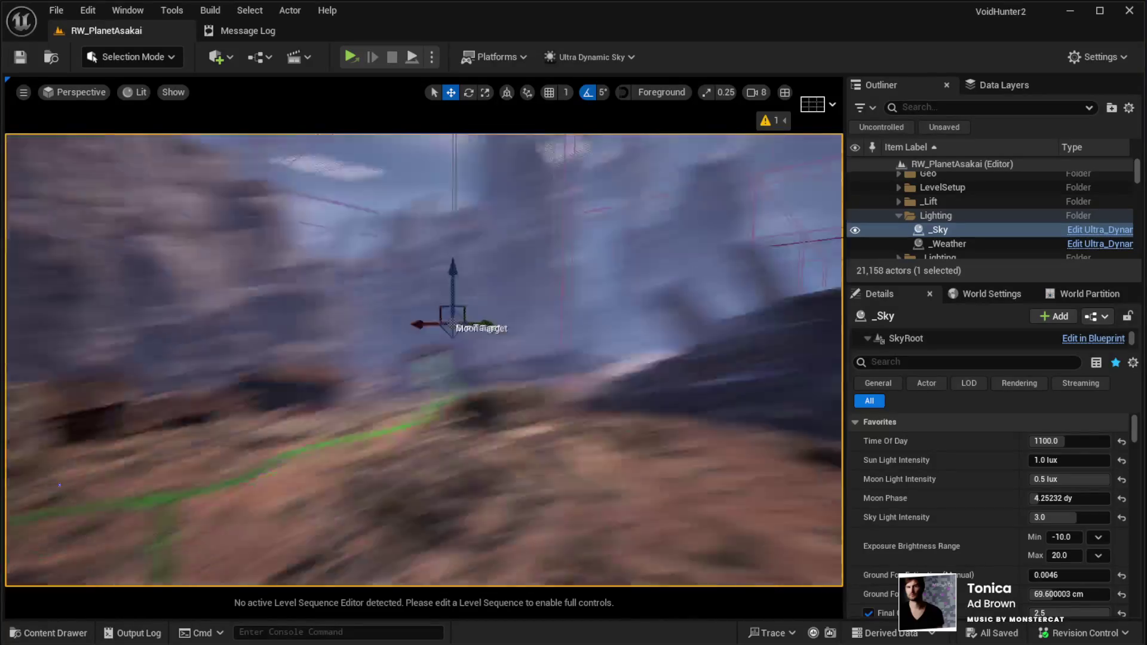
{"action": "key", "text": "w"}
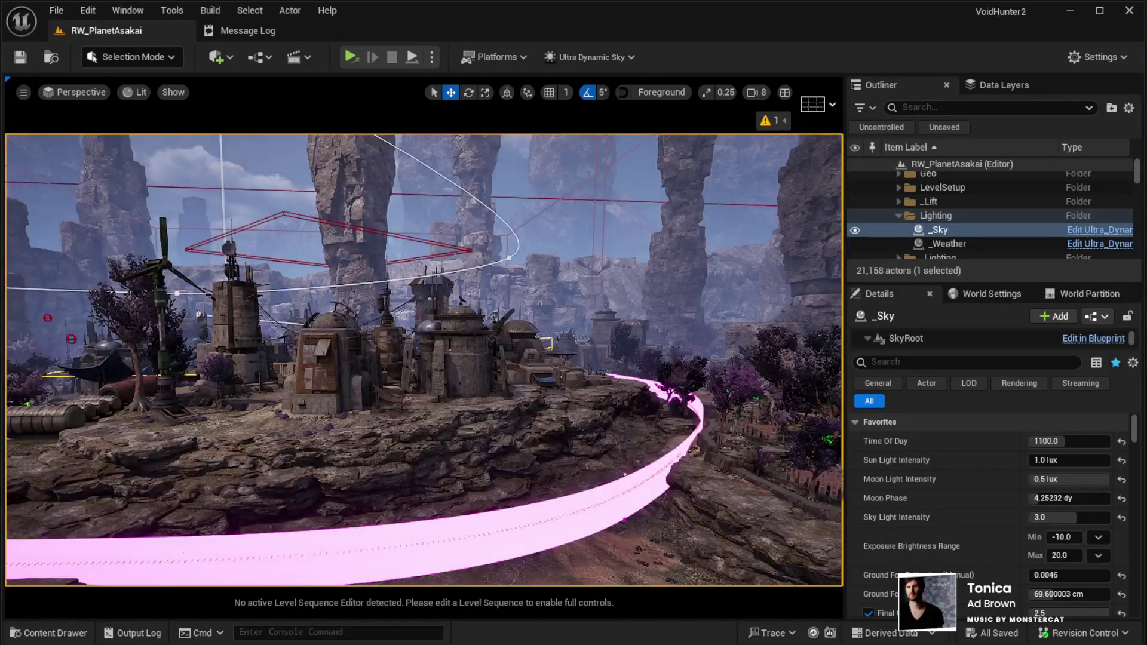
{"action": "key", "text": "w"}
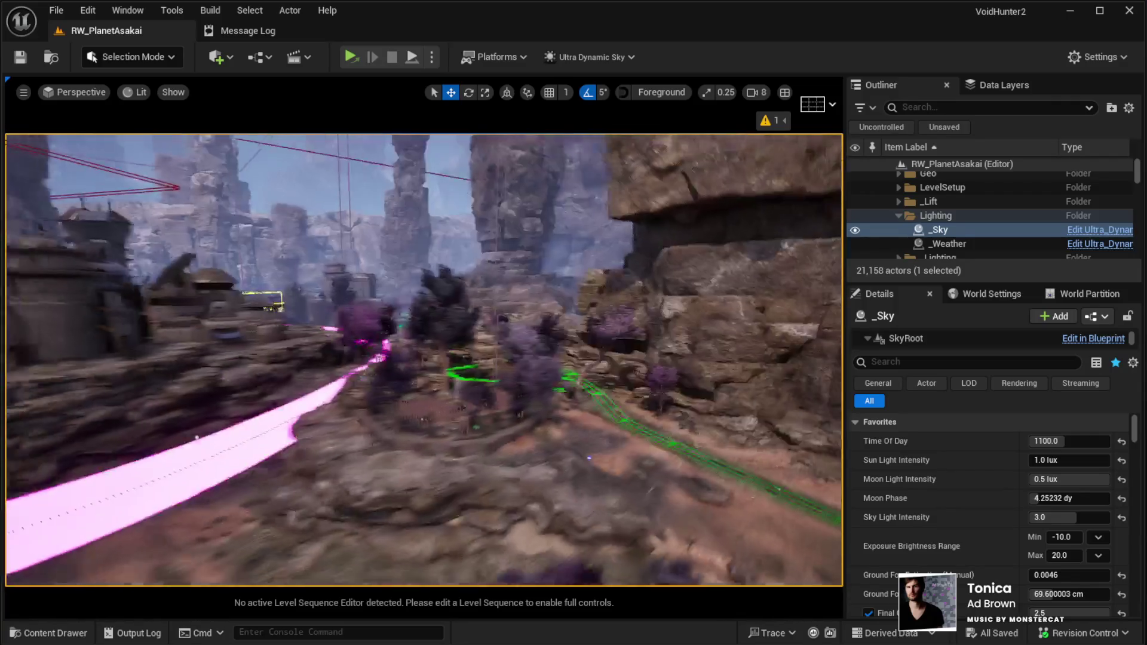
{"action": "key", "text": "w"}
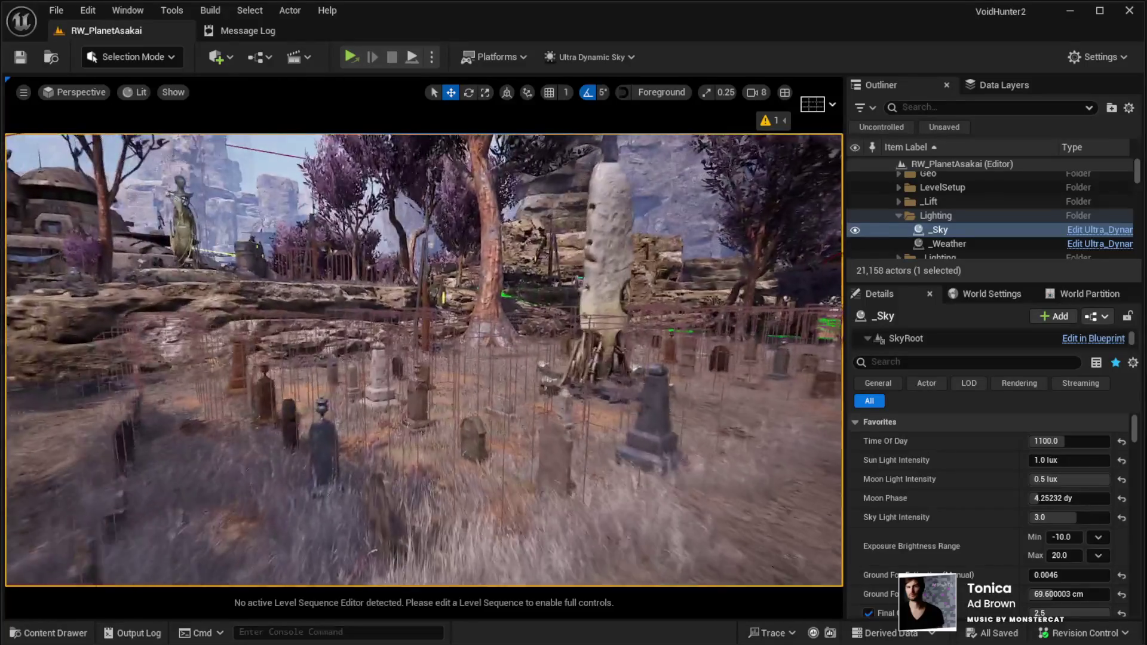
{"action": "key", "text": "w"}
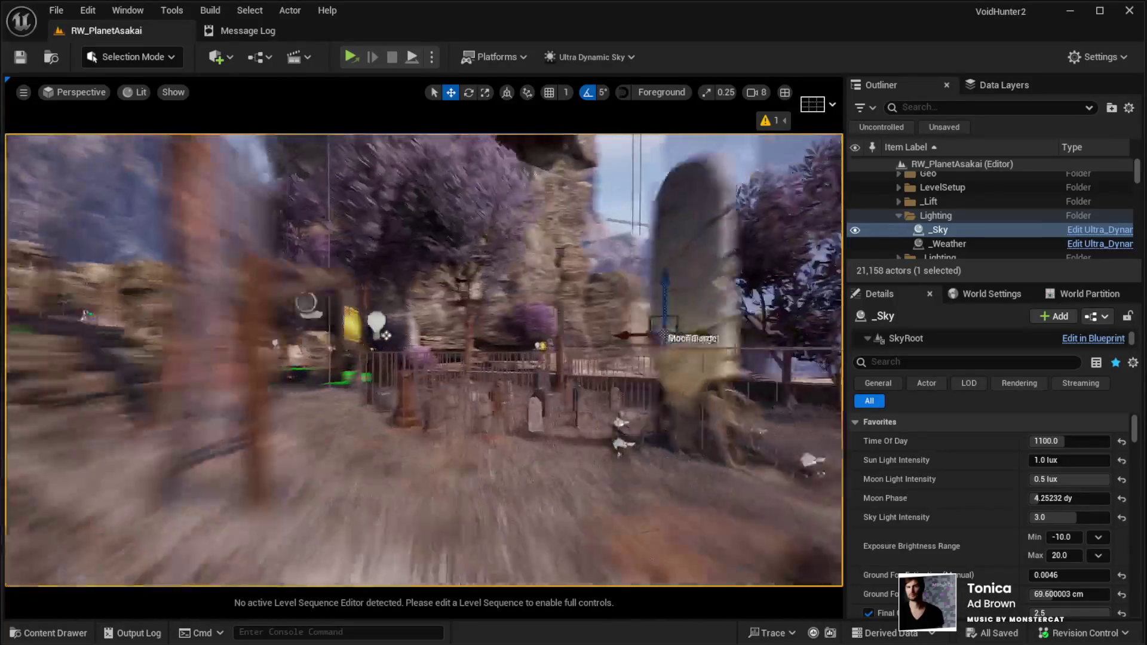
{"action": "key", "text": "w"}
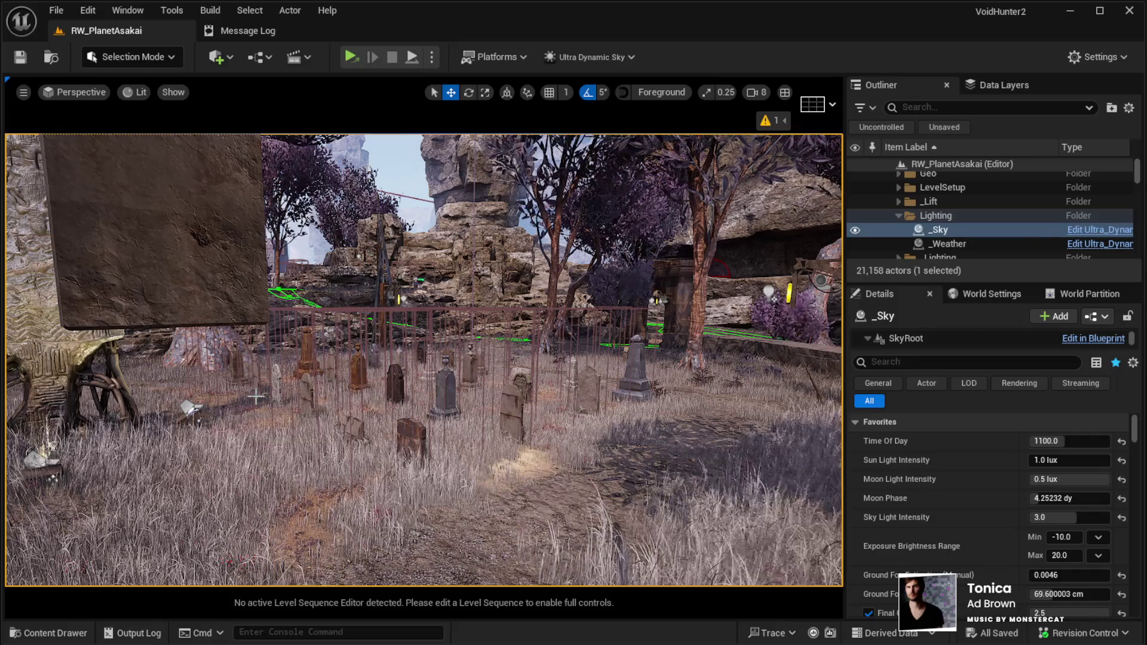
Step: Fly into the graveyard, then pull back for a wider view of the gravestone rows
{"action": "mouse_move", "coordinate": [358, 376]}
{"action": "left_mouse_down"}
{"action": "mouse_move", "coordinate": [383, 323]}
{"action": "mouse_move", "coordinate": [394, 323]}
{"action": "mouse_move", "coordinate": [365, 325]}
{"action": "mouse_move", "coordinate": [382, 322]}
{"action": "mouse_move", "coordinate": [383, 364]}
{"action": "left_mouse_up"}
{"action": "left_click_drag", "start_coordinate": [452, 356], "coordinate": [452, 356]}
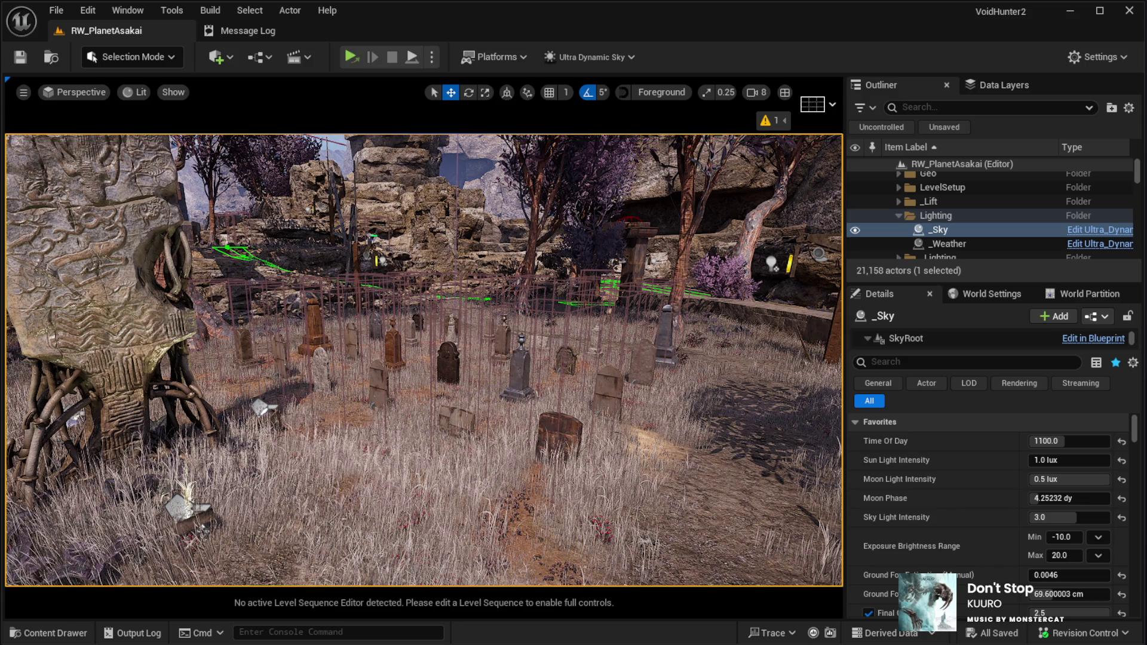
Step: Select the landscape section under the graveyard and launch Play In Editor with Alt+P
{"action": "key", "text": "f"}
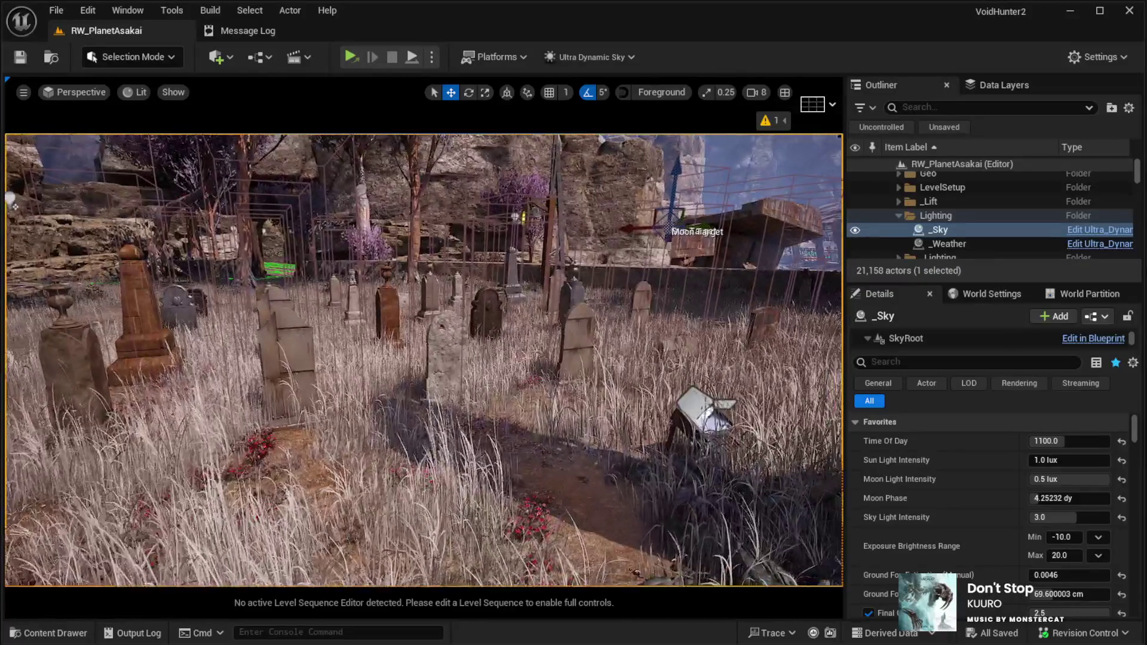
{"action": "left_click", "coordinate": [608, 518]}
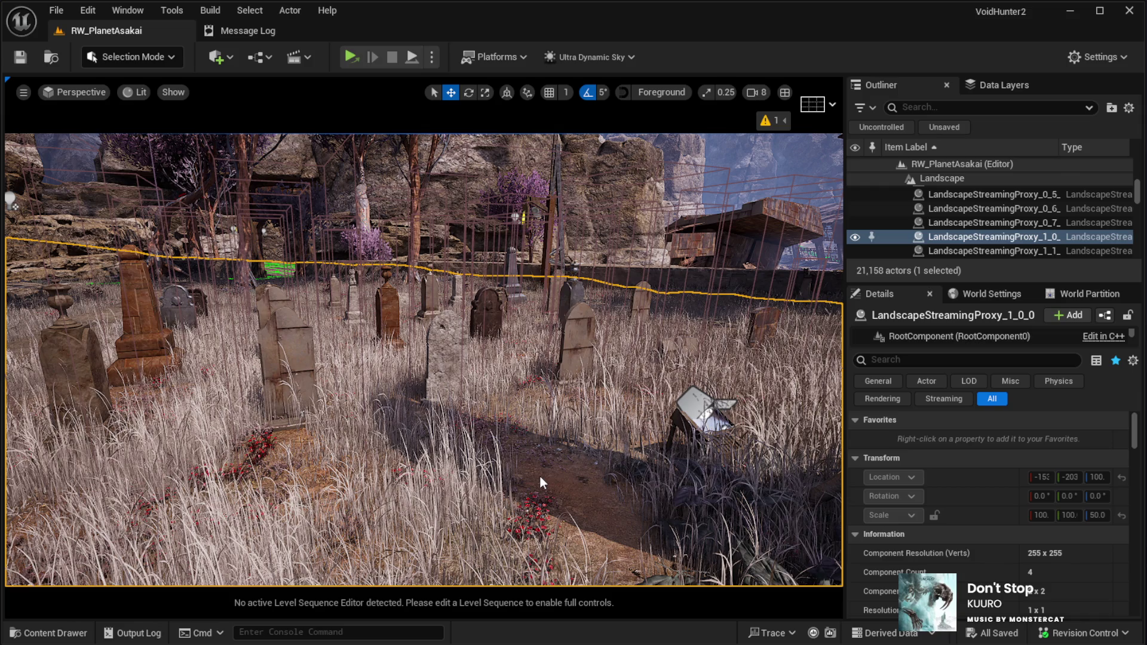
{"action": "key", "text": "alt+p"}
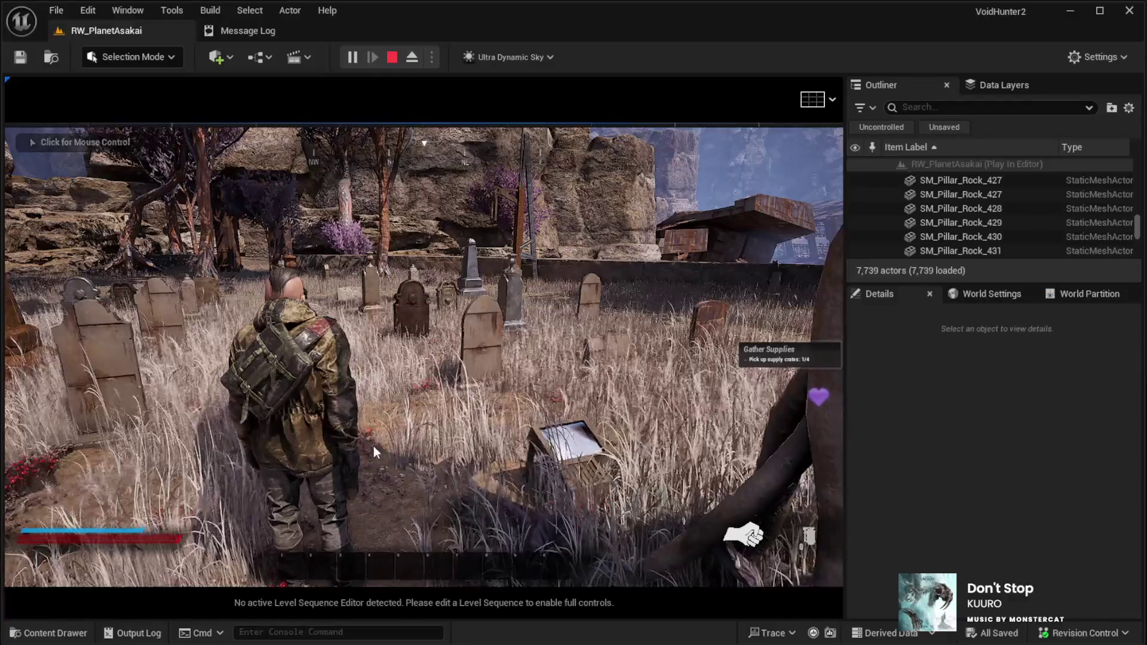
Step: Run the character forward through the graveyard, then end the Play In Editor session with Esc
{"action": "left_click", "coordinate": [374, 445]}
{"action": "key", "text": "w"}
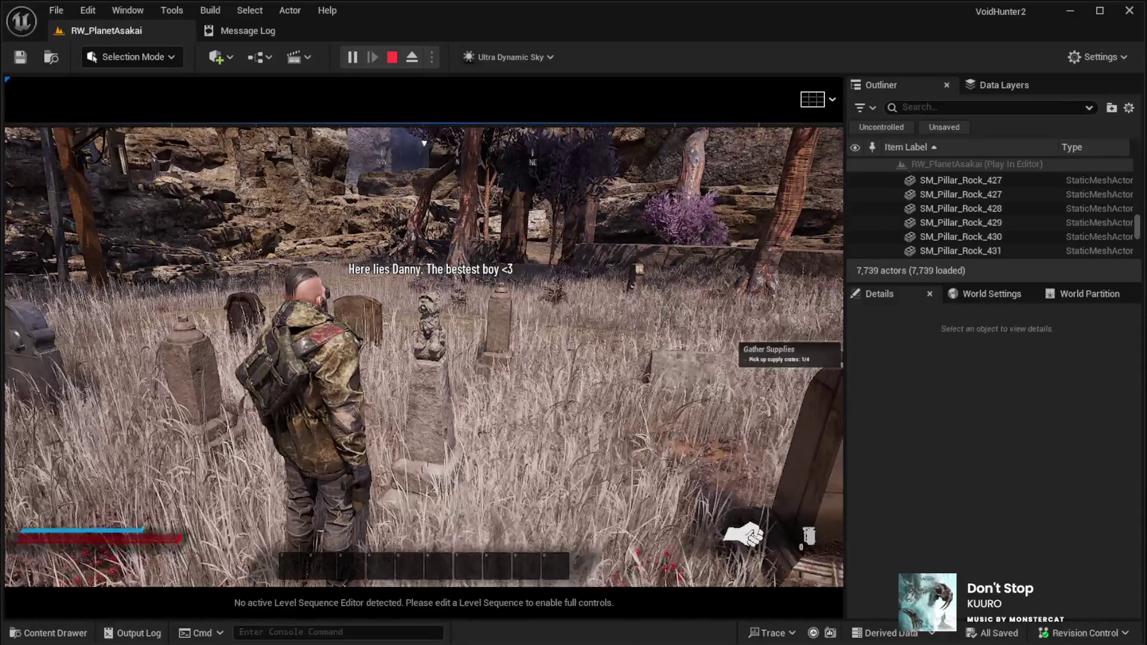
{"action": "key", "text": "Escape"}
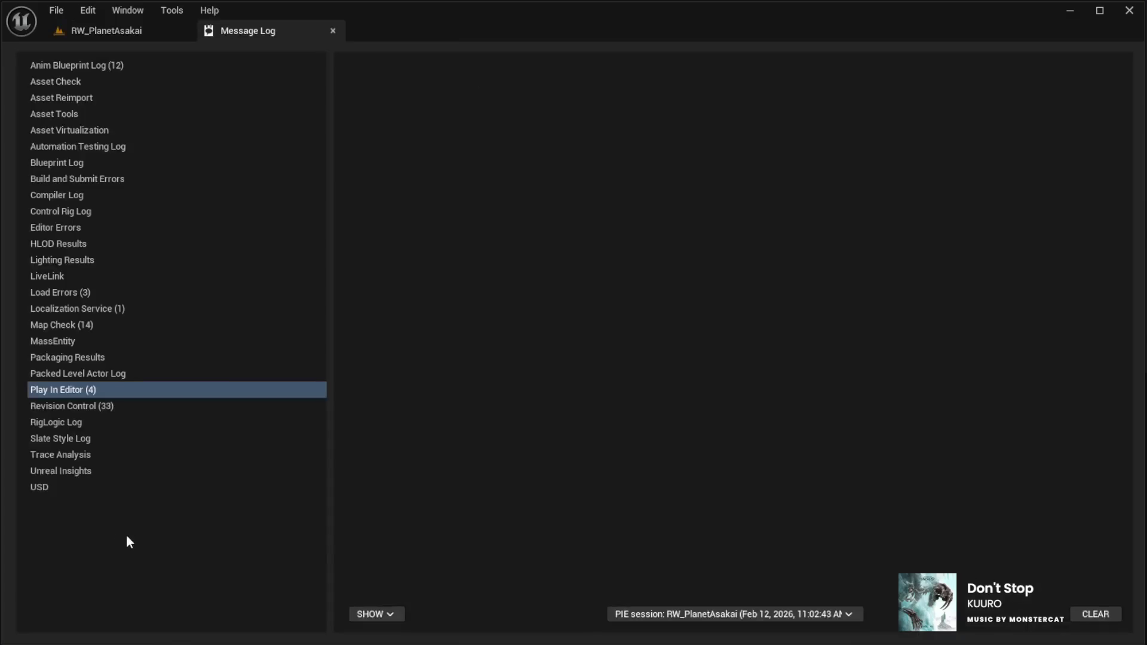
Step: Return to the RW_PlanetAsakai editor and fly past the graveyard to the circular flower bed
{"action": "left_click", "coordinate": [67, 27]}
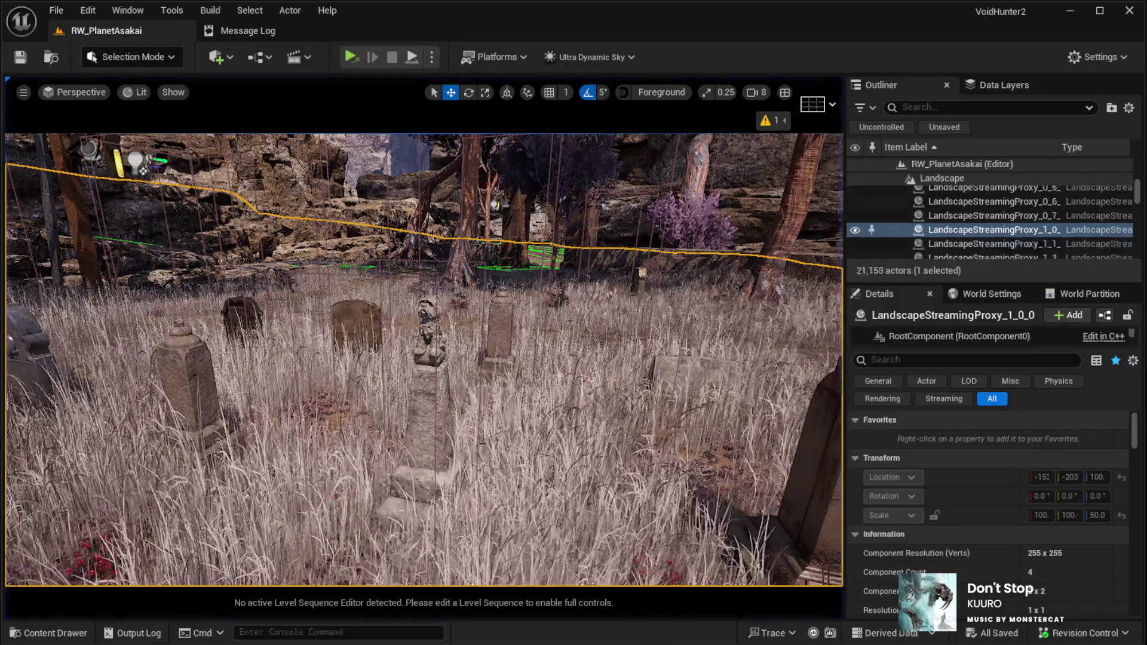
{"action": "key", "text": "w"}
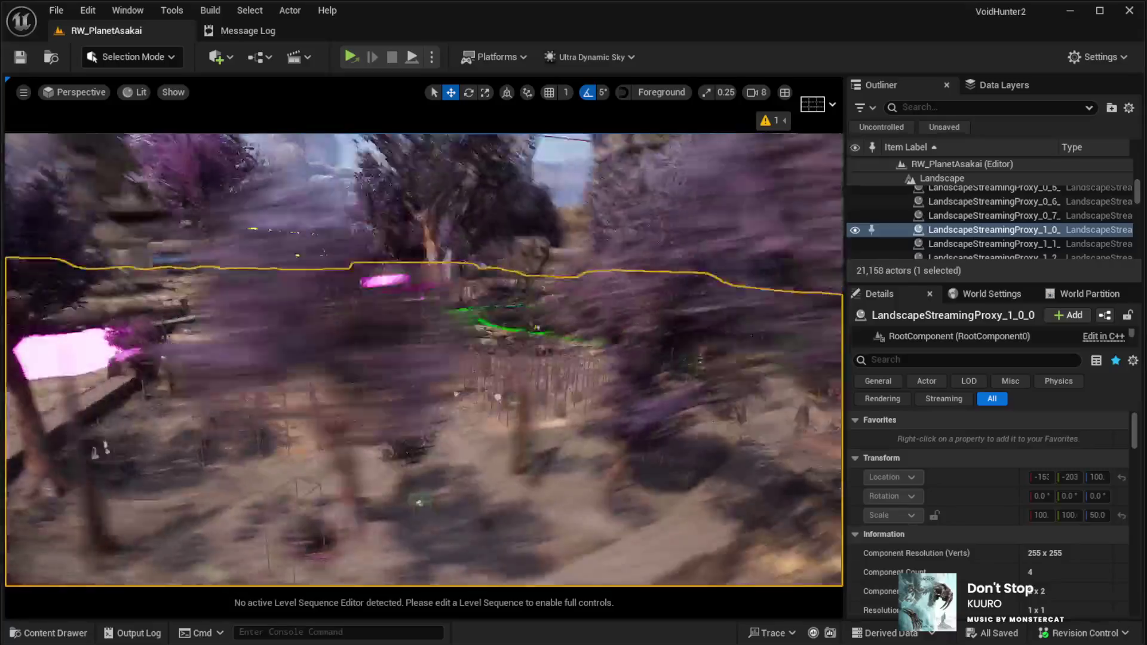
{"action": "left_click_drag", "start_coordinate": [310, 316], "coordinate": [310, 316]}
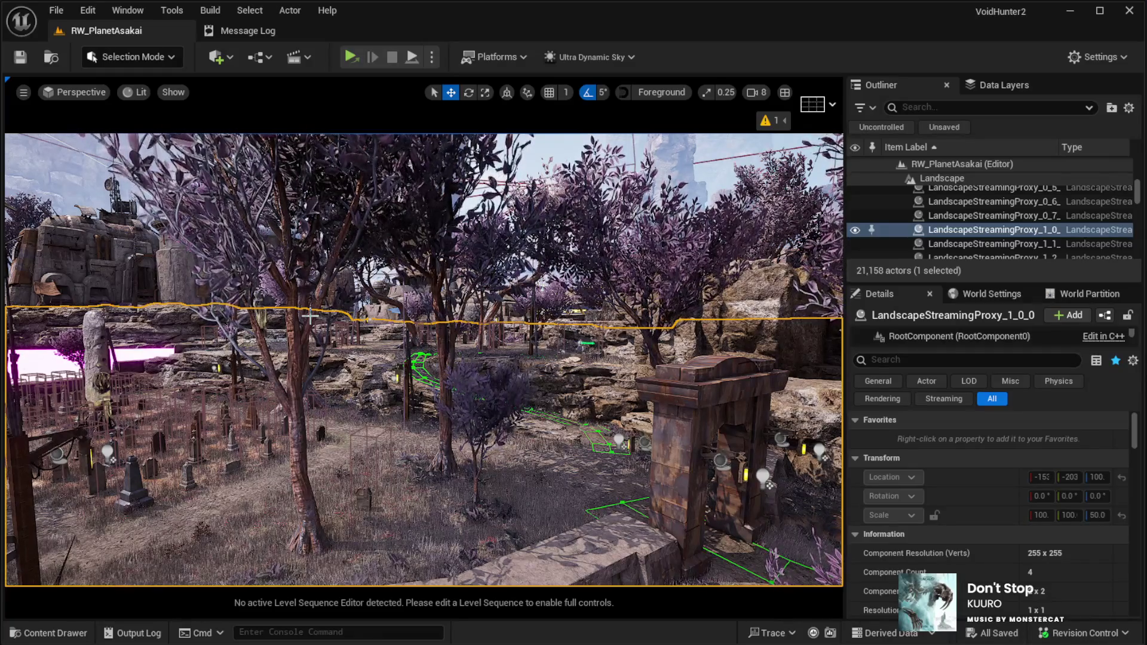
{"action": "key", "text": "w"}
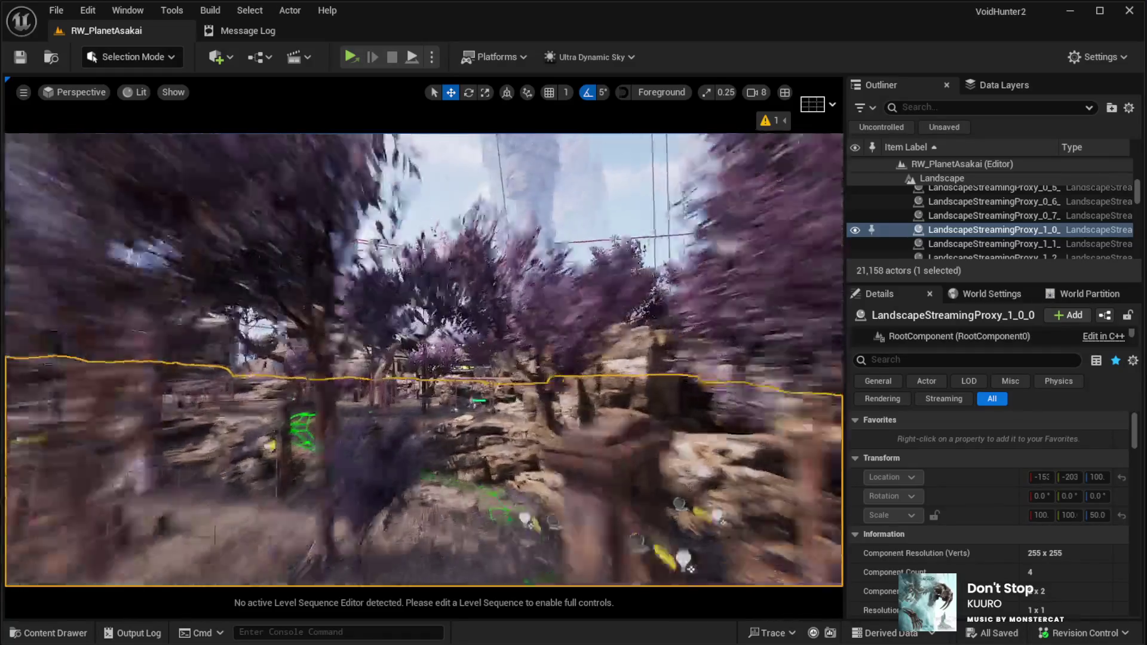
{"action": "key", "text": "w"}
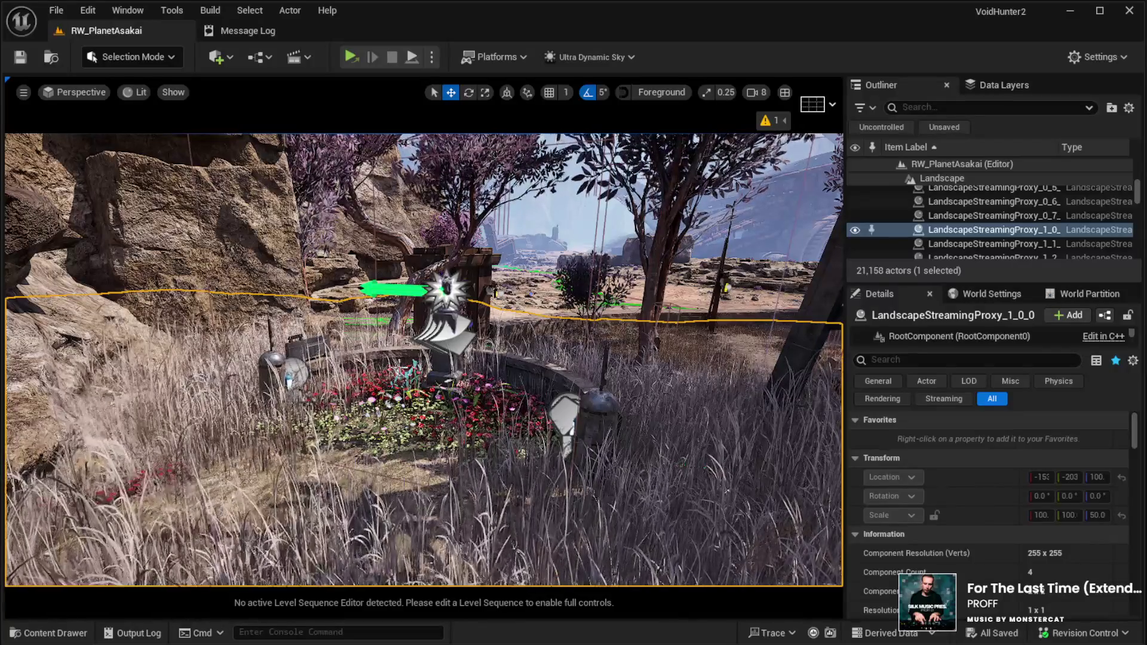
{"action": "key", "text": "g"}
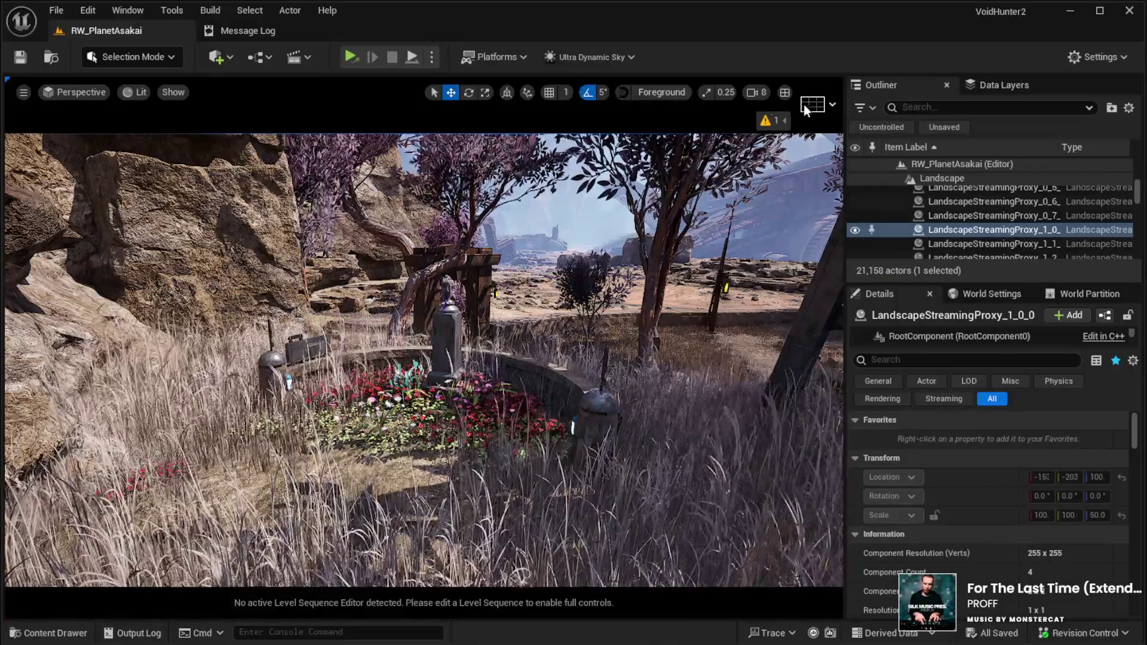
{"action": "scroll", "coordinate": [664, 120], "scroll_direction": "down", "scroll_amount": 5}
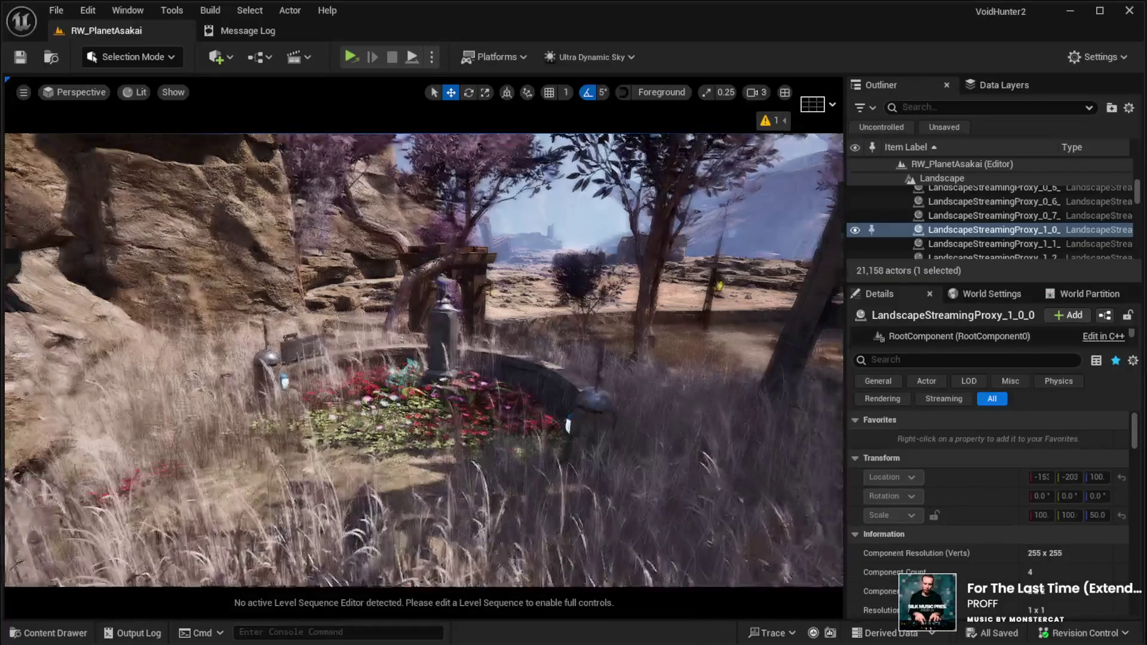
{"action": "key", "text": "w"}
{"action": "key", "text": "s"}
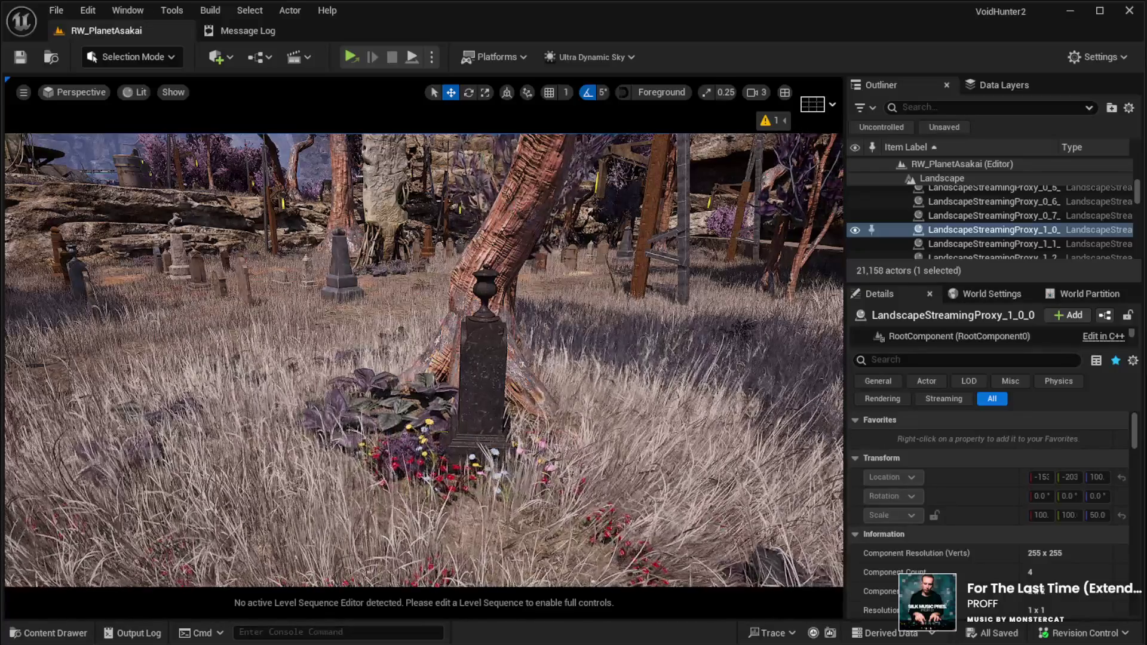
{"action": "key", "text": "s"}
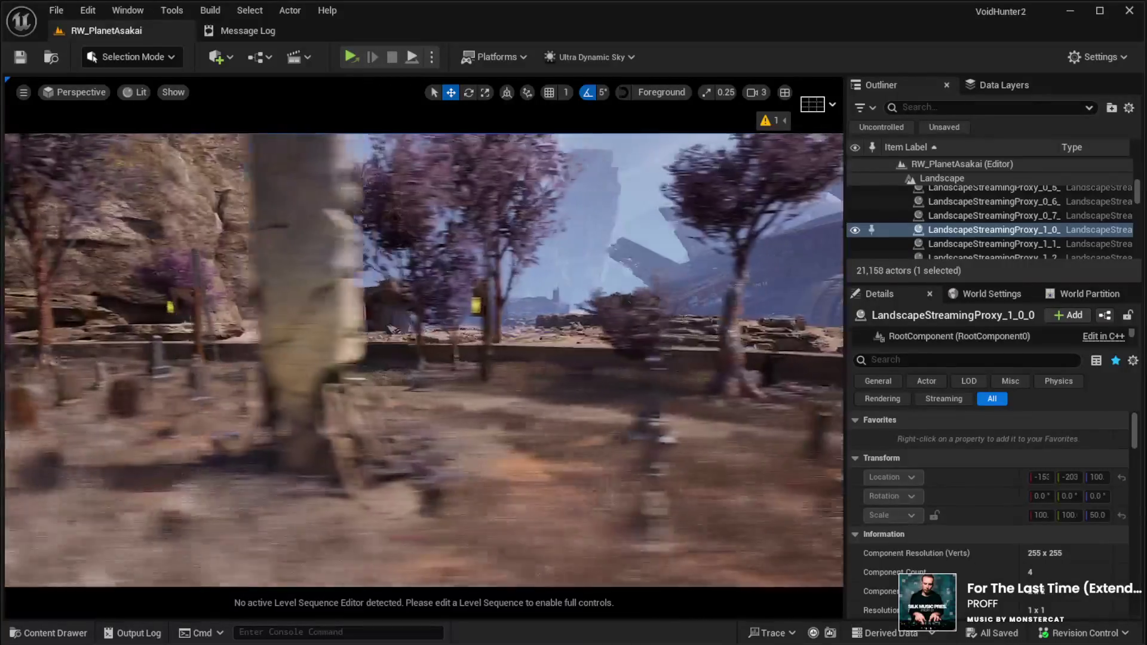
{"action": "key", "text": "s"}
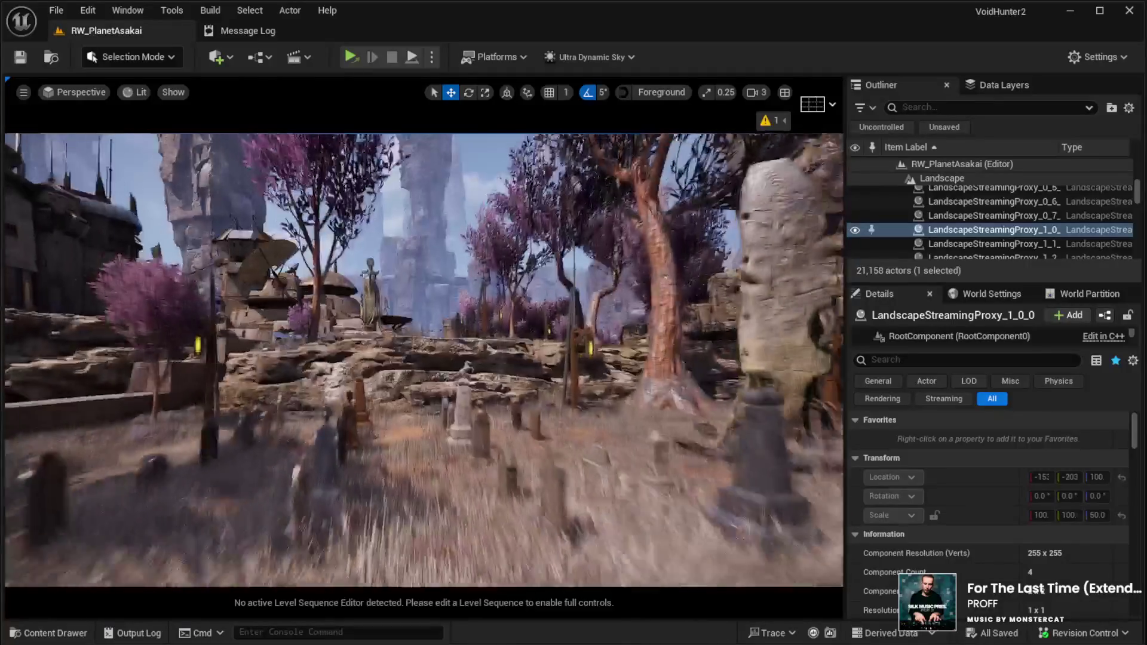
Step: Fly past the rock formations and select BP_GraveStone10 in the graveyard
{"action": "key", "text": "w"}
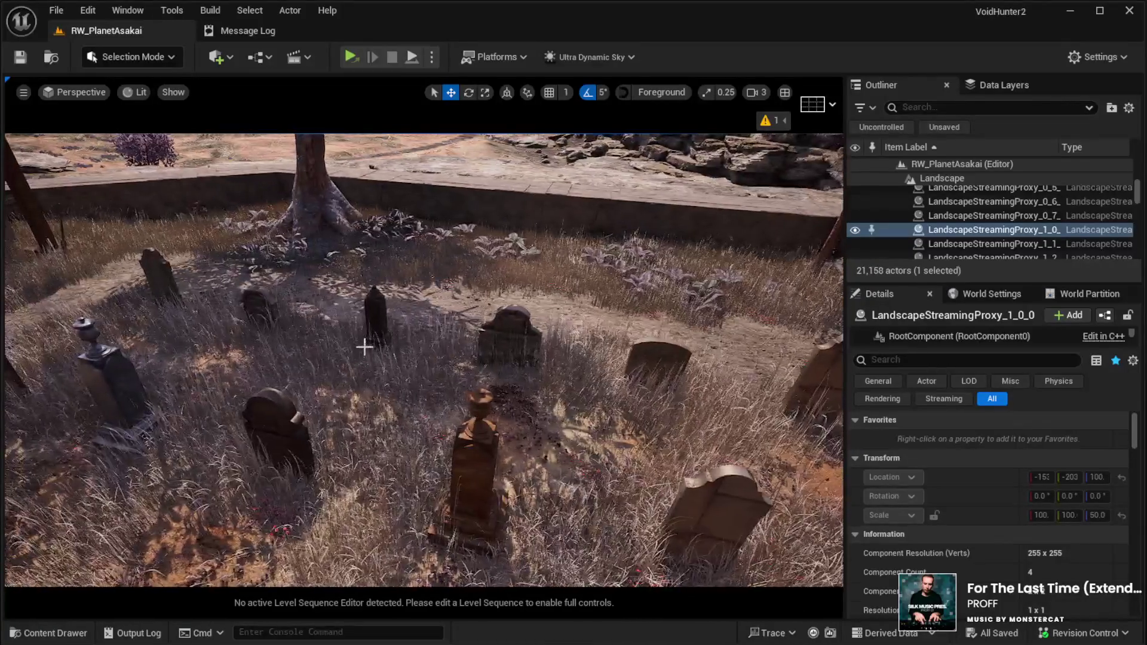
{"action": "left_click", "coordinate": [636, 357]}
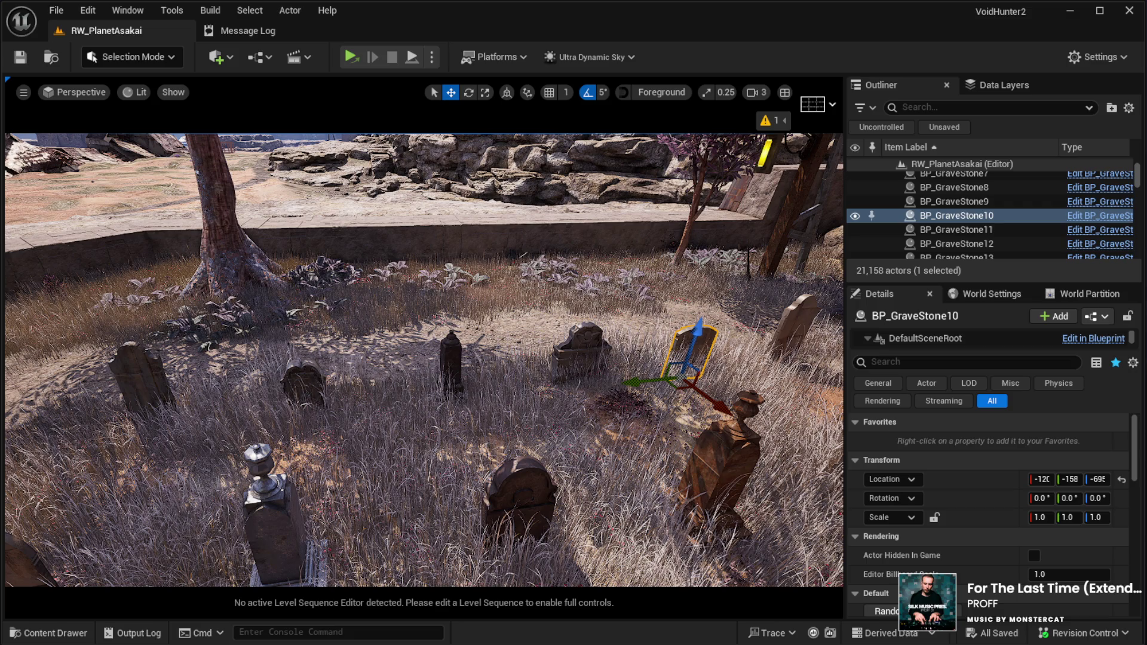
Step: Focus the obelisk gravestone and set its Epitaph to 'For those we've lost, for those we can yet save'
{"action": "left_click", "coordinate": [451, 364]}
{"action": "left_click_drag", "start_coordinate": [1134, 448], "coordinate": [1135, 475]}
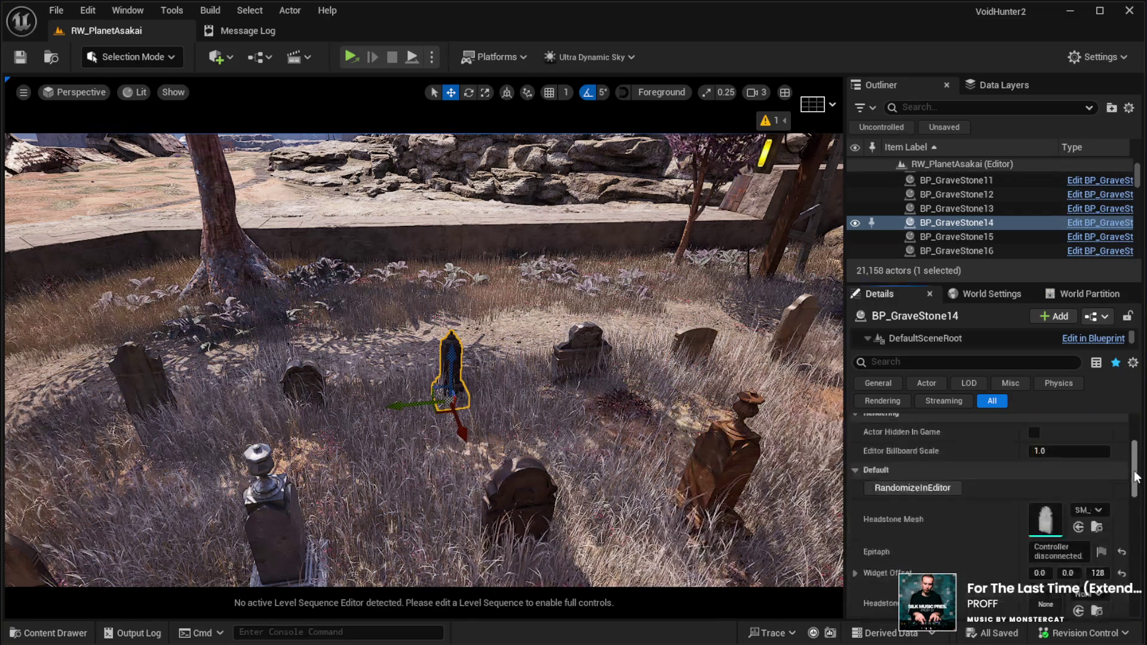
{"action": "key", "text": "f"}
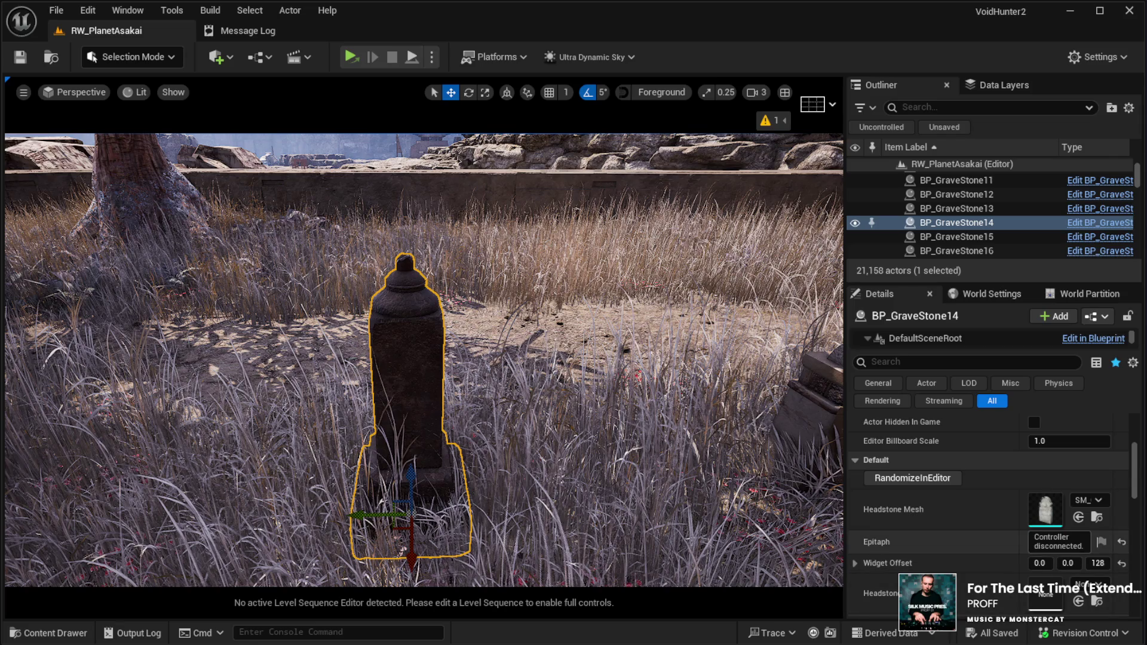
{"action": "left_click", "coordinate": [1028, 541]}
{"action": "type", "text": "For those we've lost, for those we can yet save"}
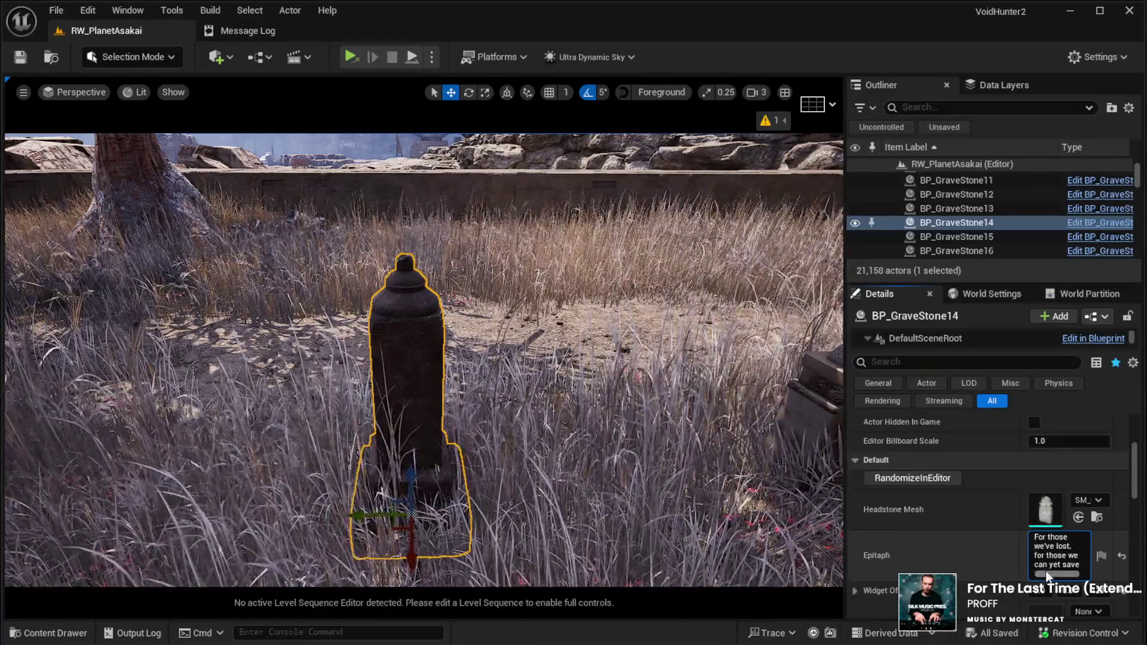
{"action": "key", "text": "BackSpace"}
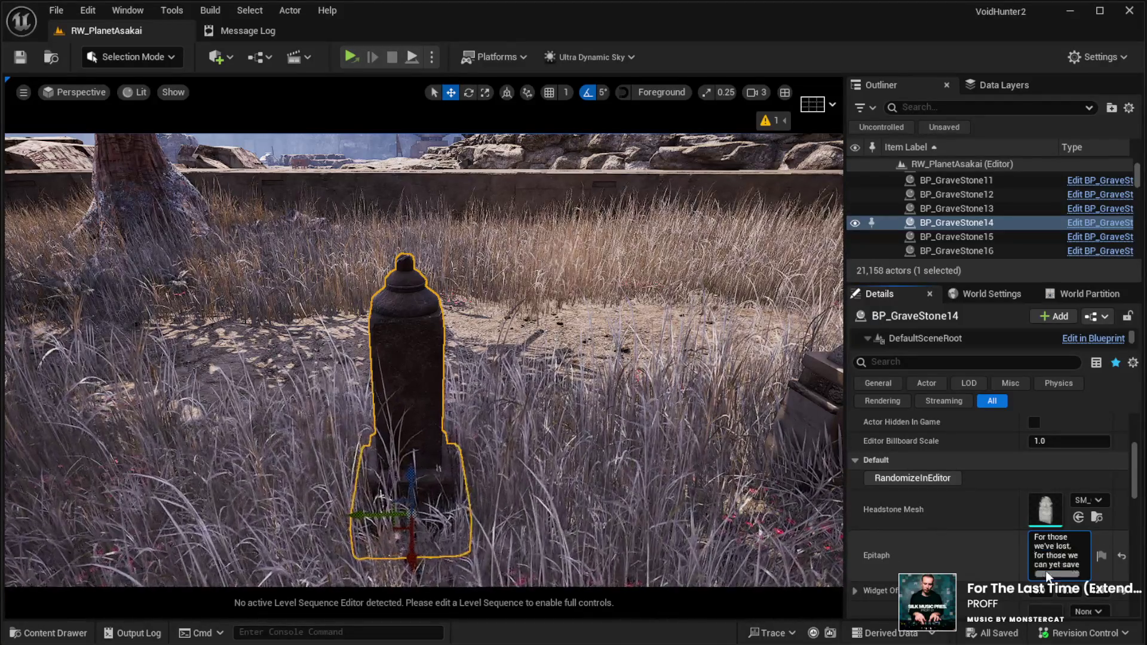
Step: Select the landscape and start a Play In Editor test with Alt+P
{"action": "scroll", "coordinate": [424, 359], "scroll_direction": "down", "scroll_amount": 5}
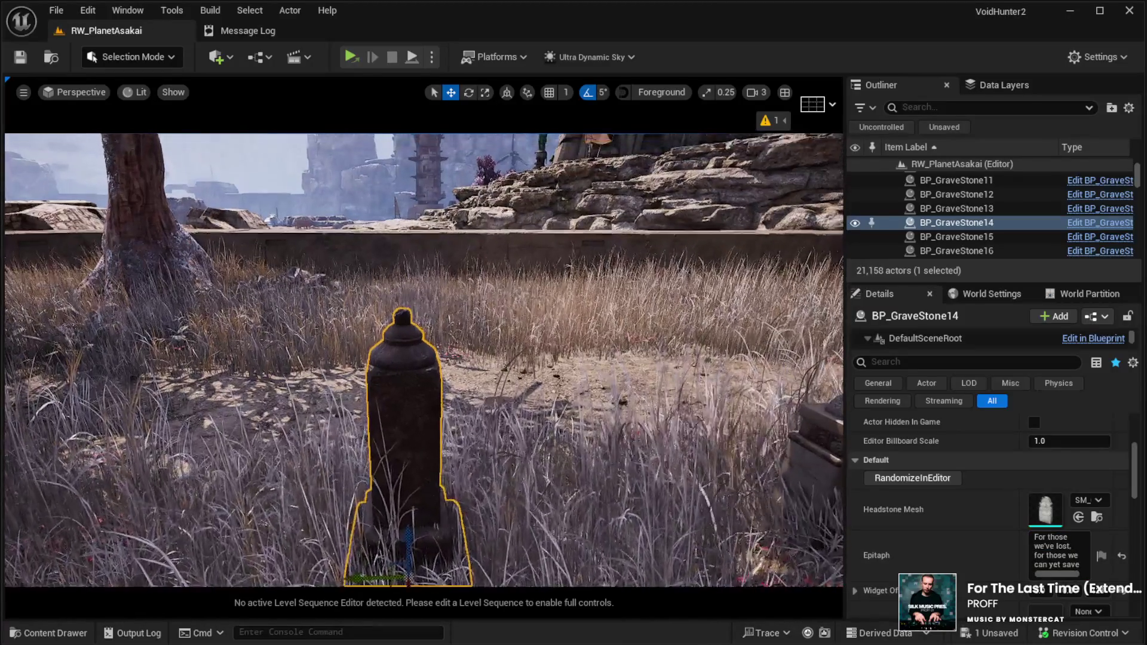
{"action": "scroll", "coordinate": [424, 358], "scroll_direction": "down", "scroll_amount": 5}
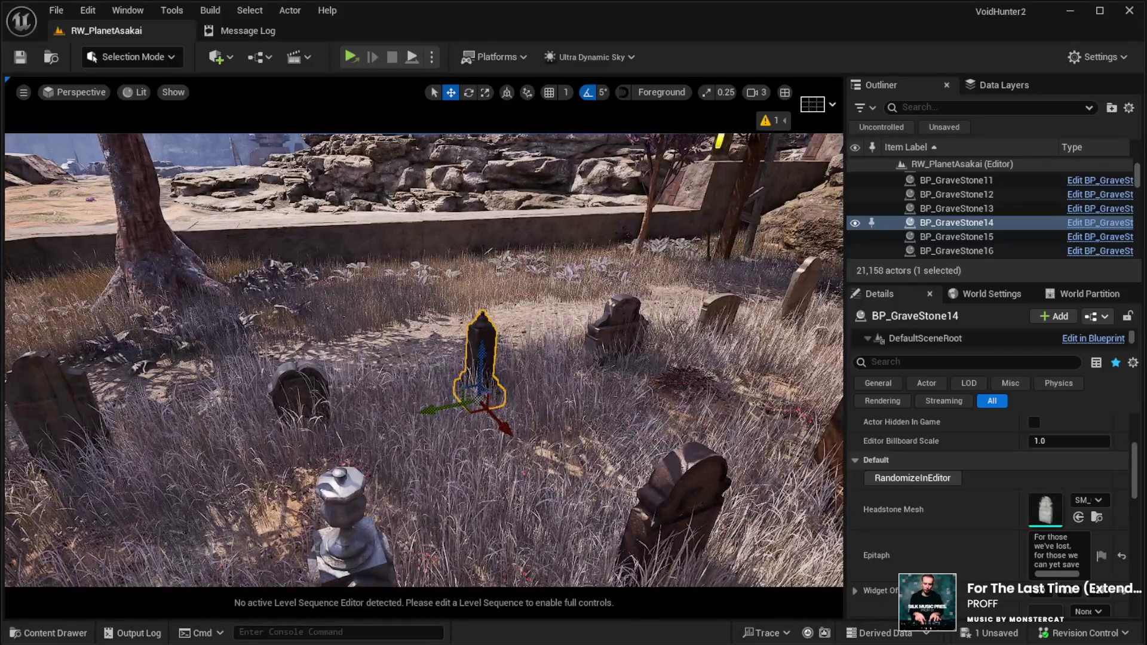
{"action": "left_click", "coordinate": [554, 540]}
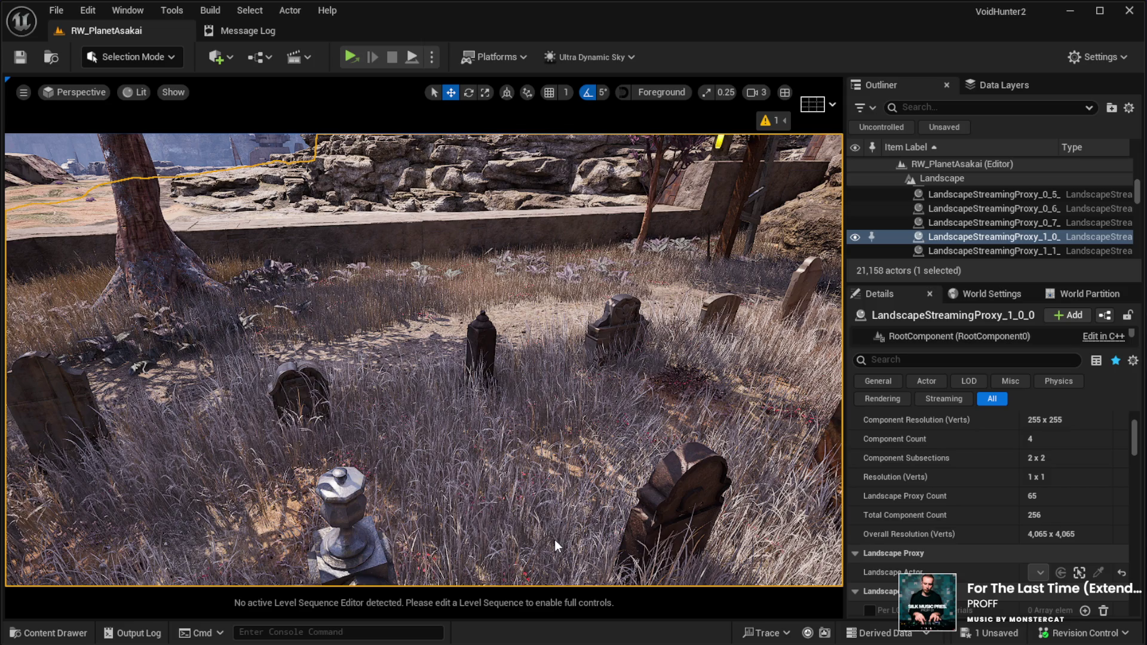
{"action": "key", "text": "alt+p"}
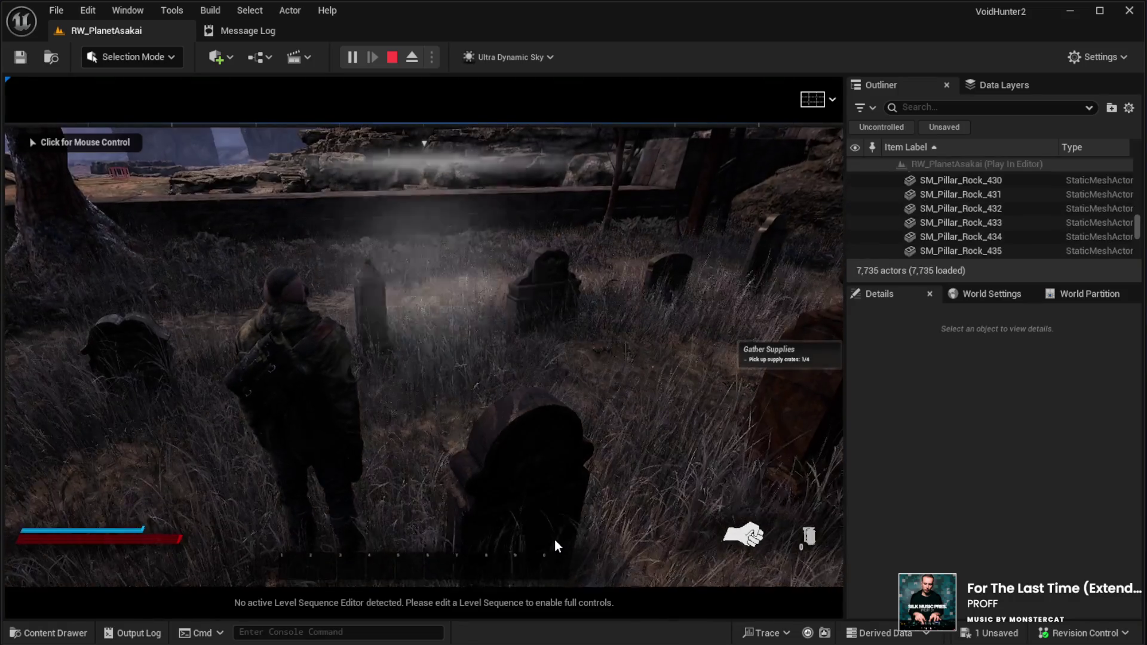
Step: Walk the character past the tree to the gravestones, then stop the play test and return to the editor
{"action": "left_click", "coordinate": [490, 478]}
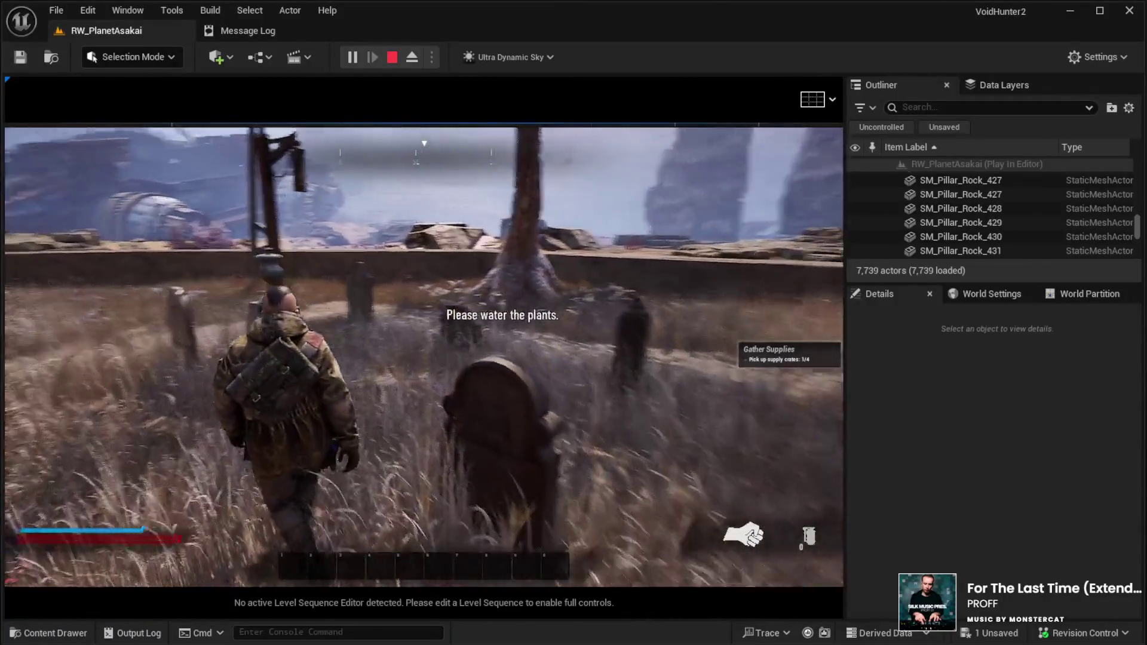
{"action": "key", "text": "w"}
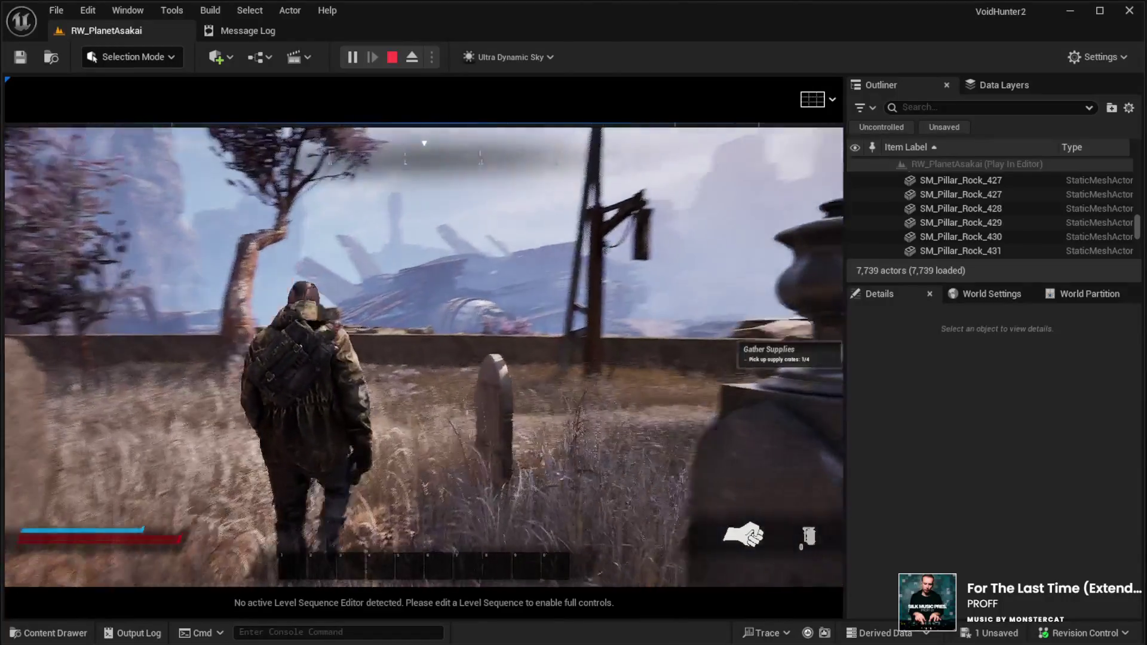
{"action": "key", "text": "w"}
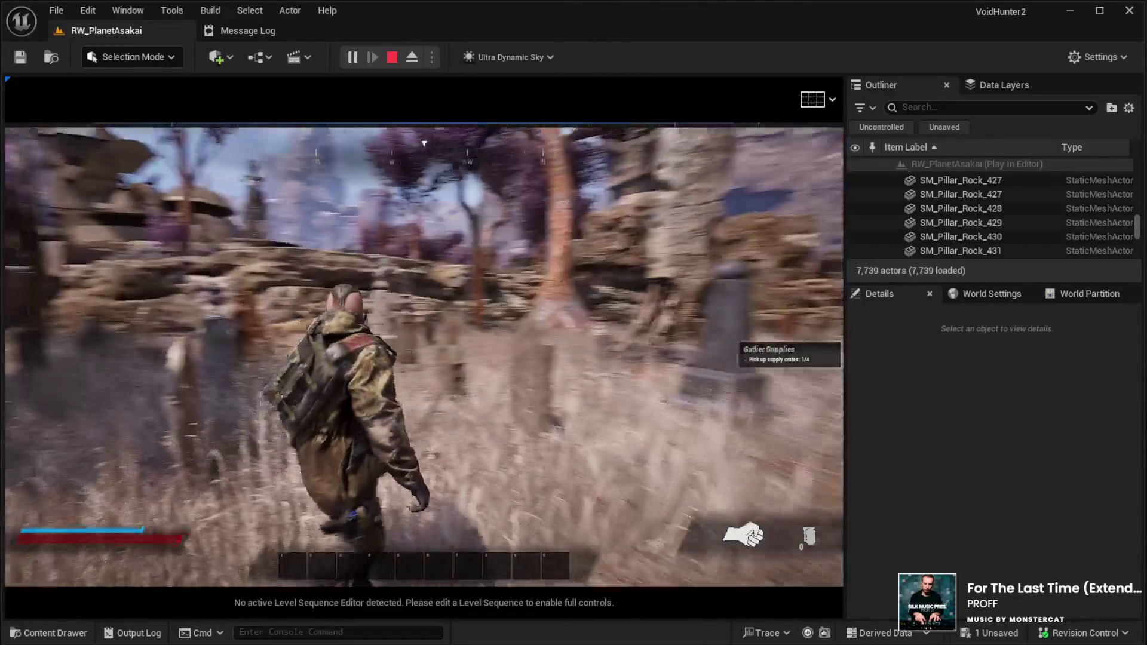
{"action": "key", "text": "w"}
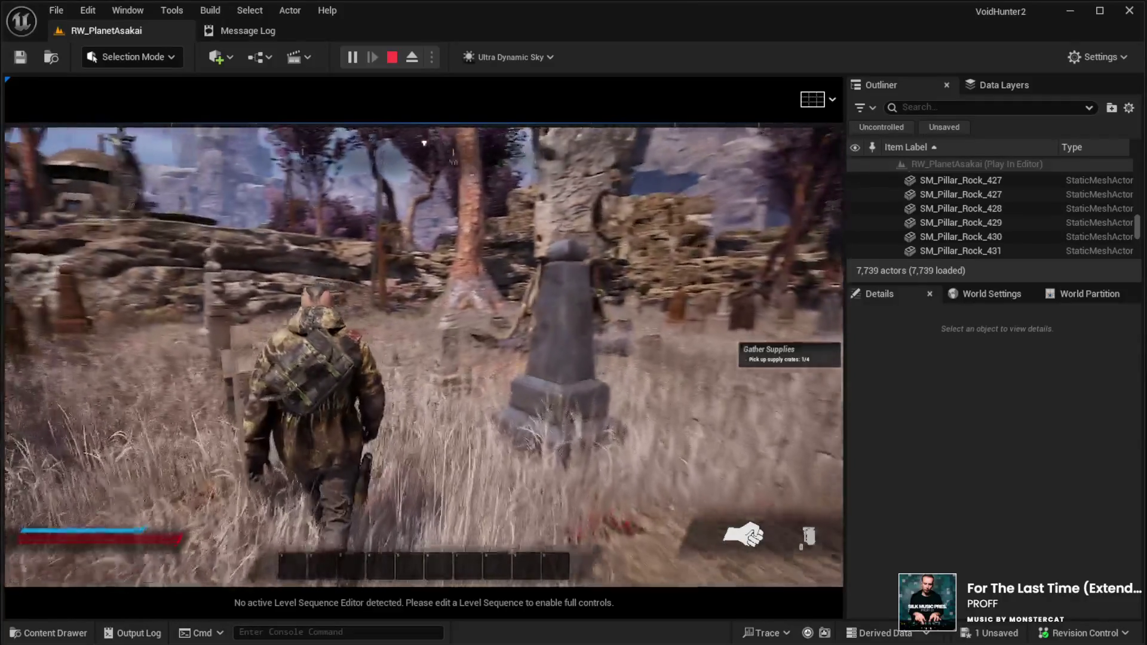
{"action": "key", "text": "w"}
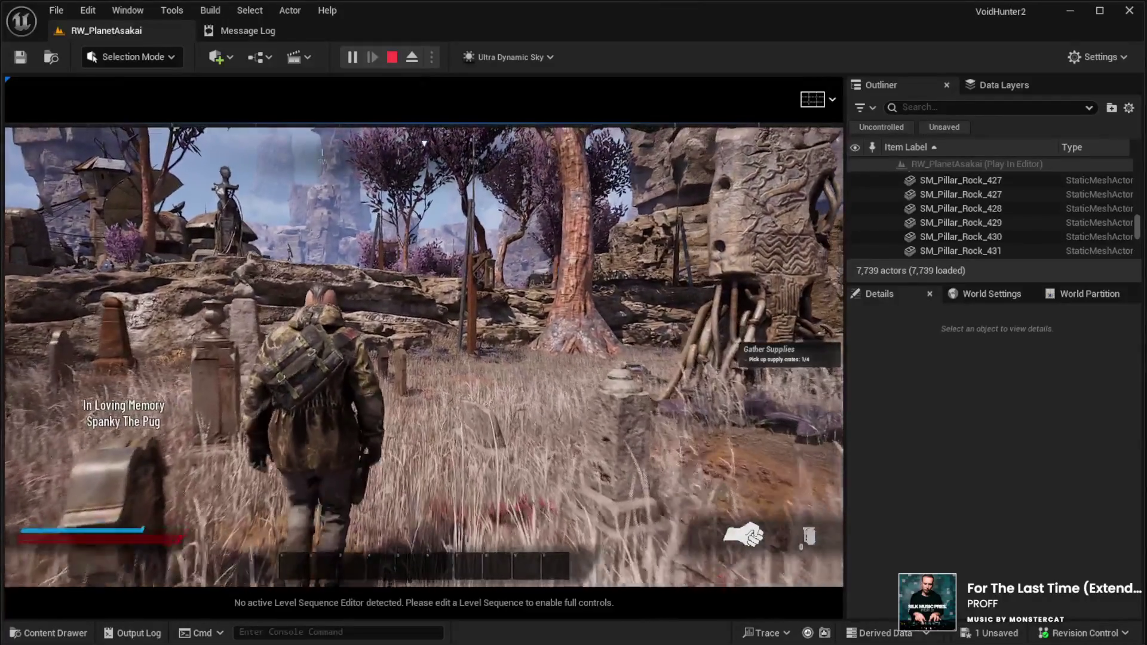
{"action": "key", "text": "w"}
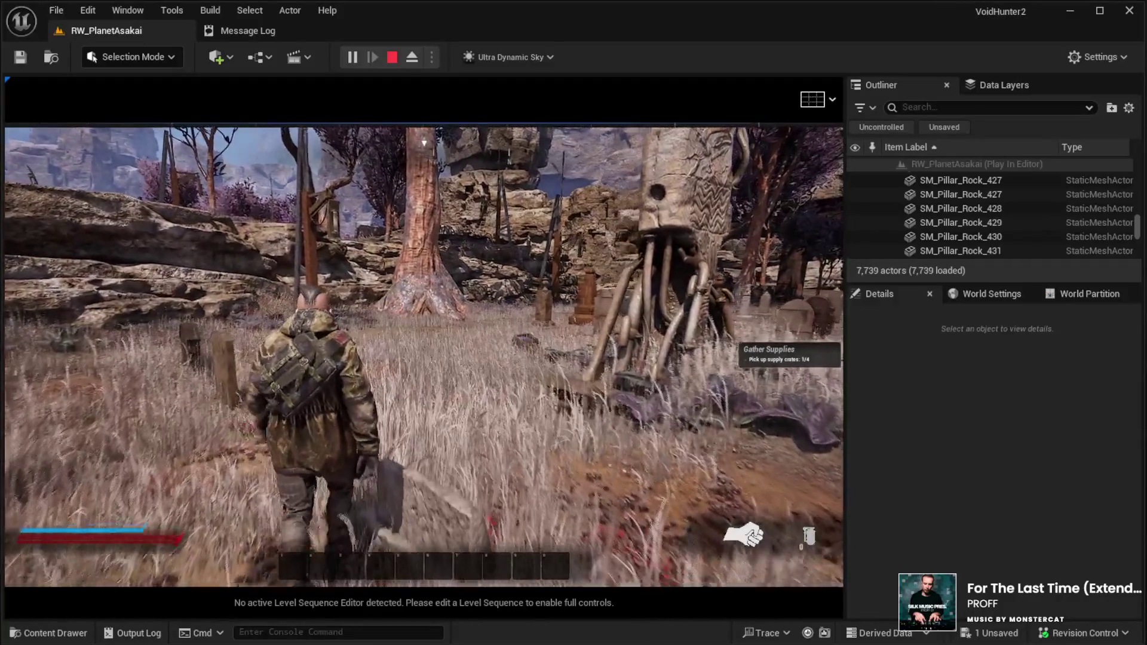
{"action": "key", "text": "w"}
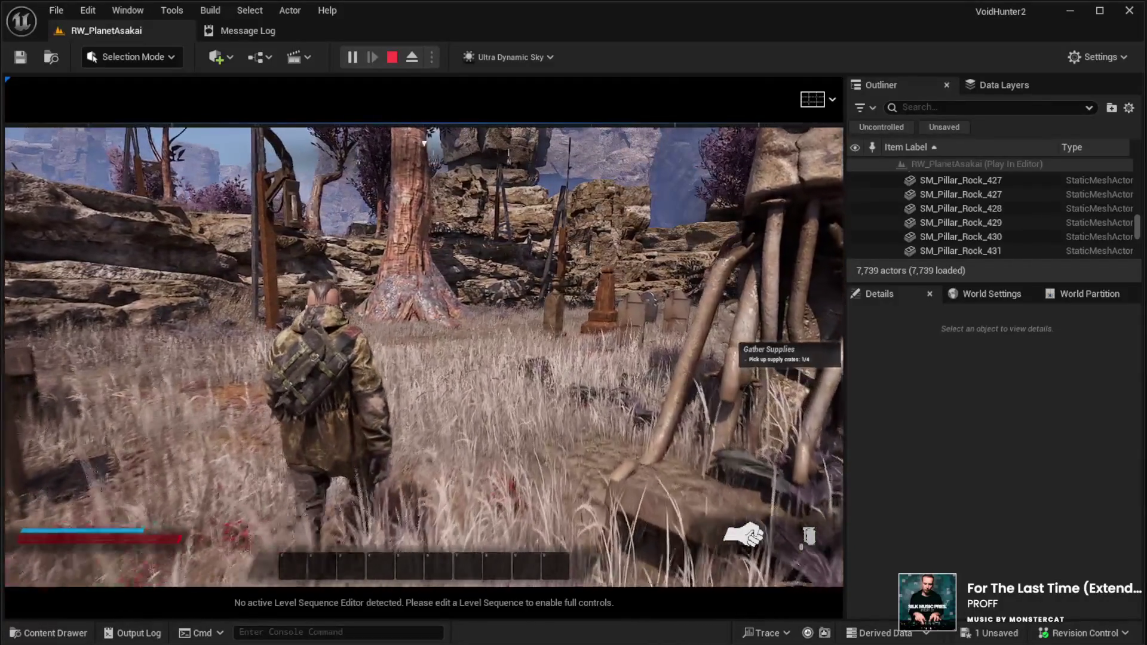
{"action": "key", "text": "w"}
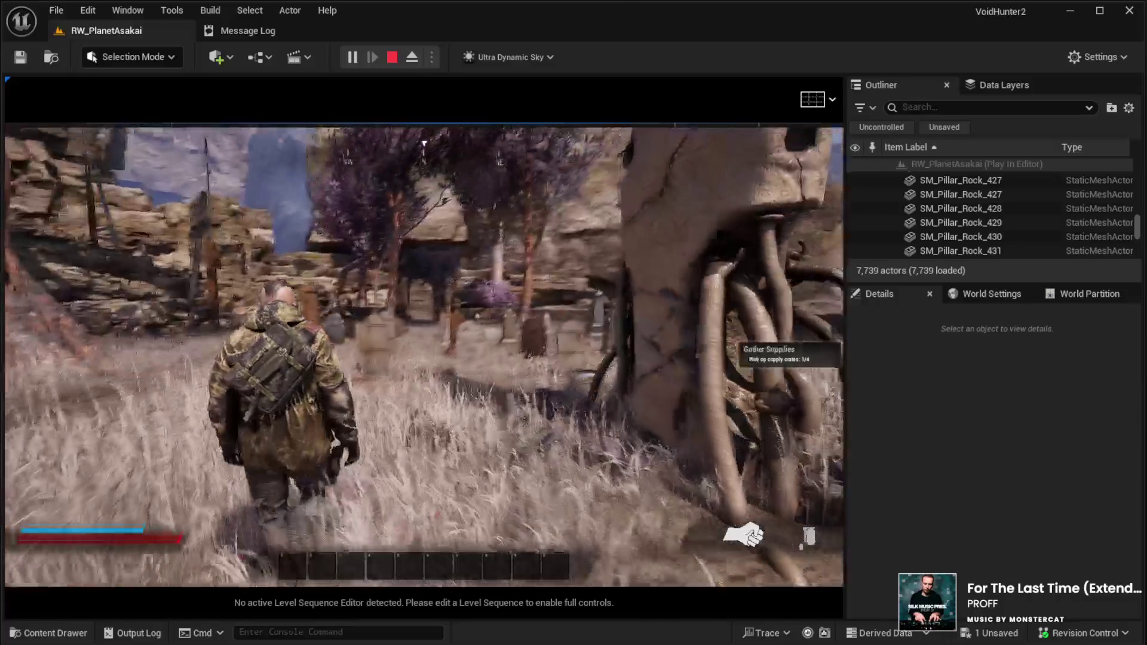
{"action": "key", "text": "w"}
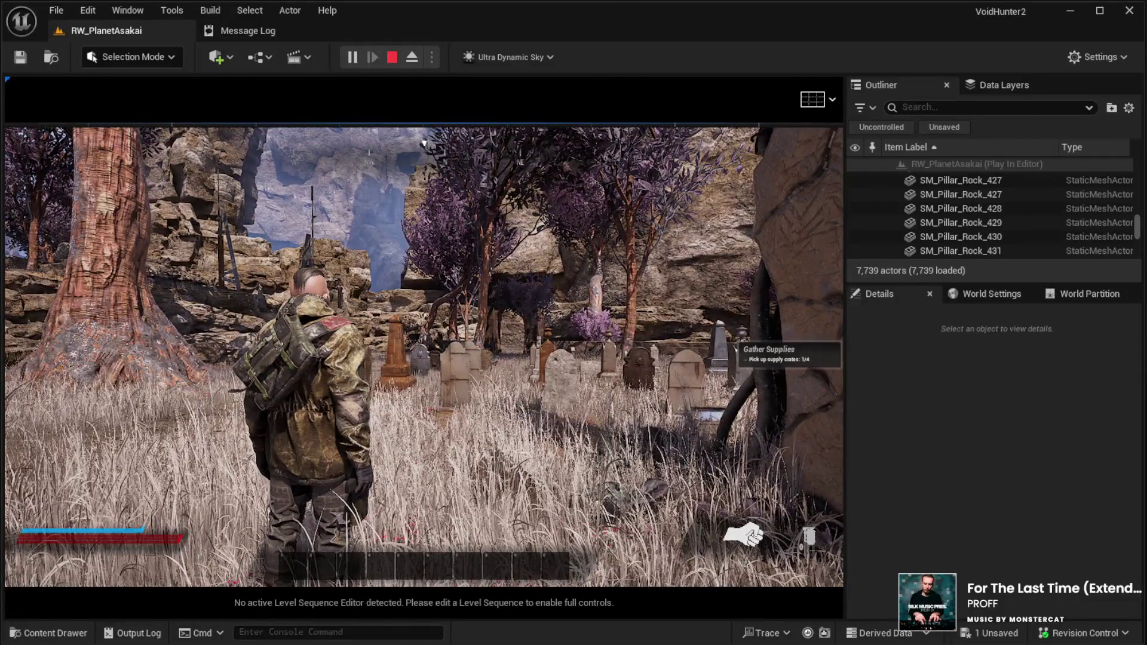
{"action": "key", "text": "Escape"}
{"action": "left_click", "coordinate": [77, 24]}
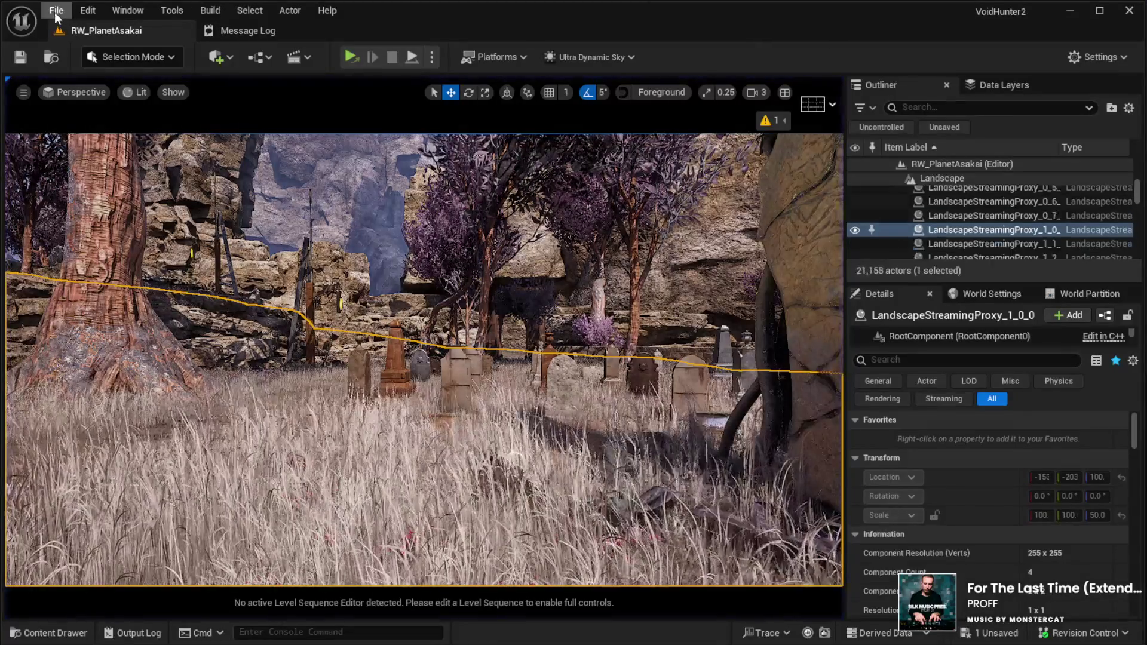
Step: Open the File menu to load the FightMap level
{"action": "left_click", "coordinate": [56, 11]}
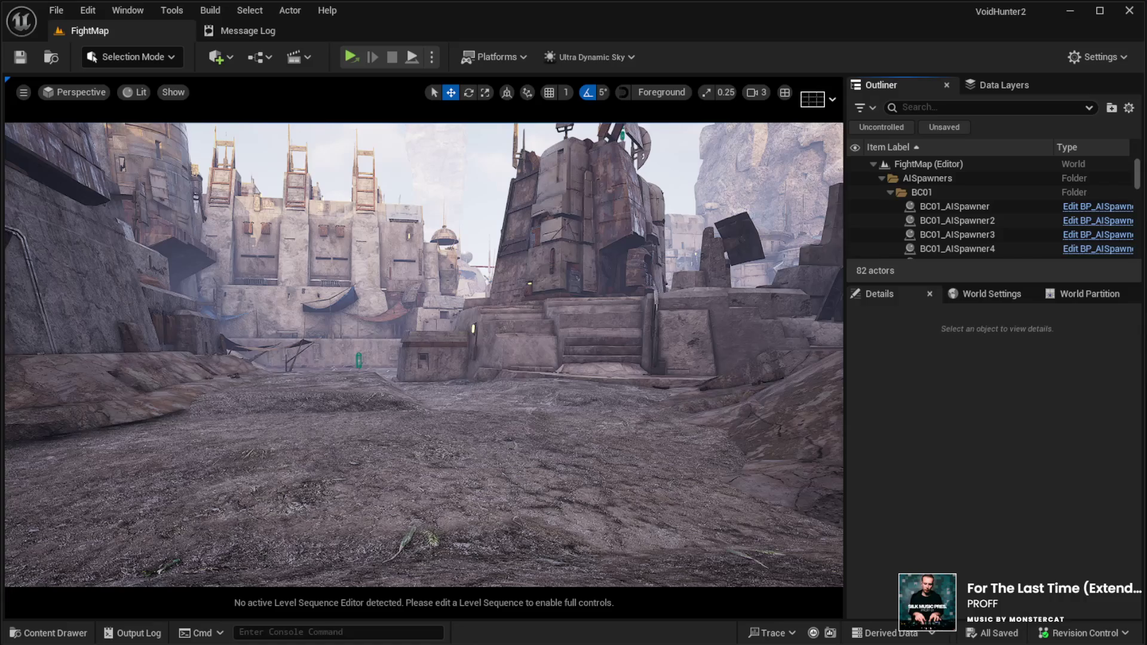
{"action": "left_click", "coordinate": [239, 269]}
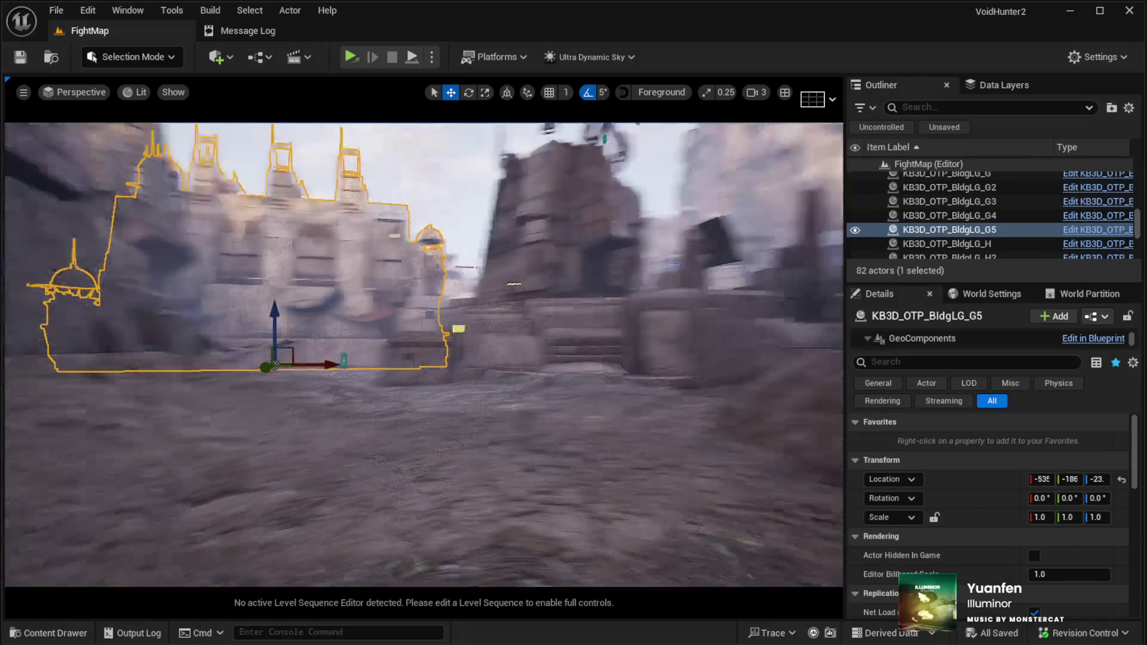
{"action": "key", "text": "g"}
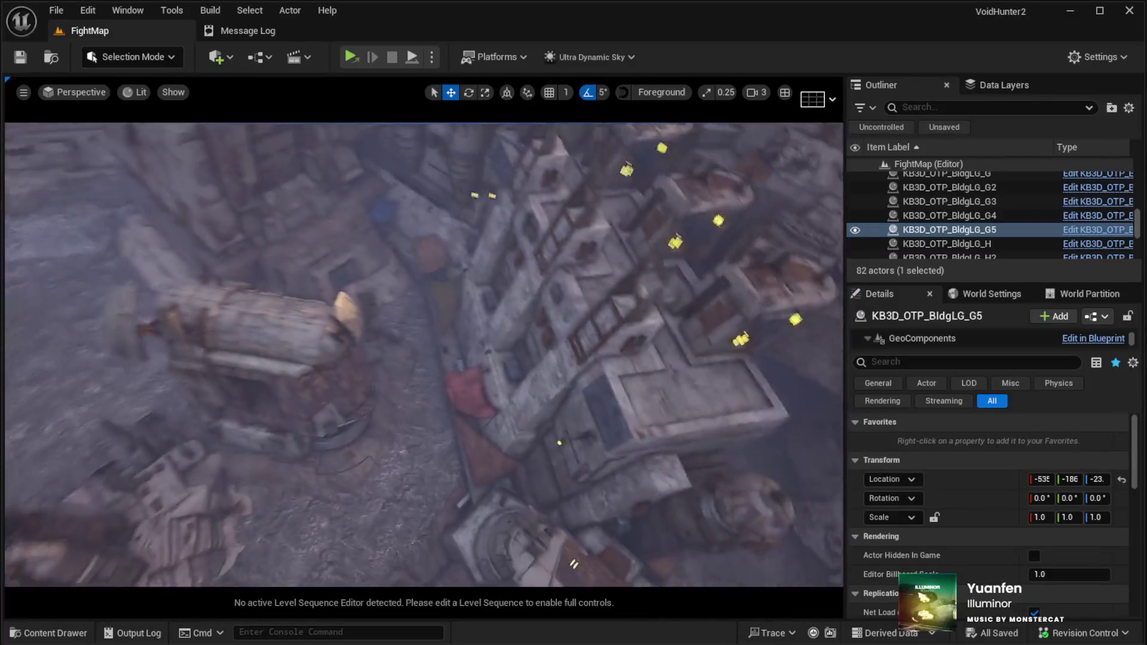
{"action": "left_click", "coordinate": [482, 391]}
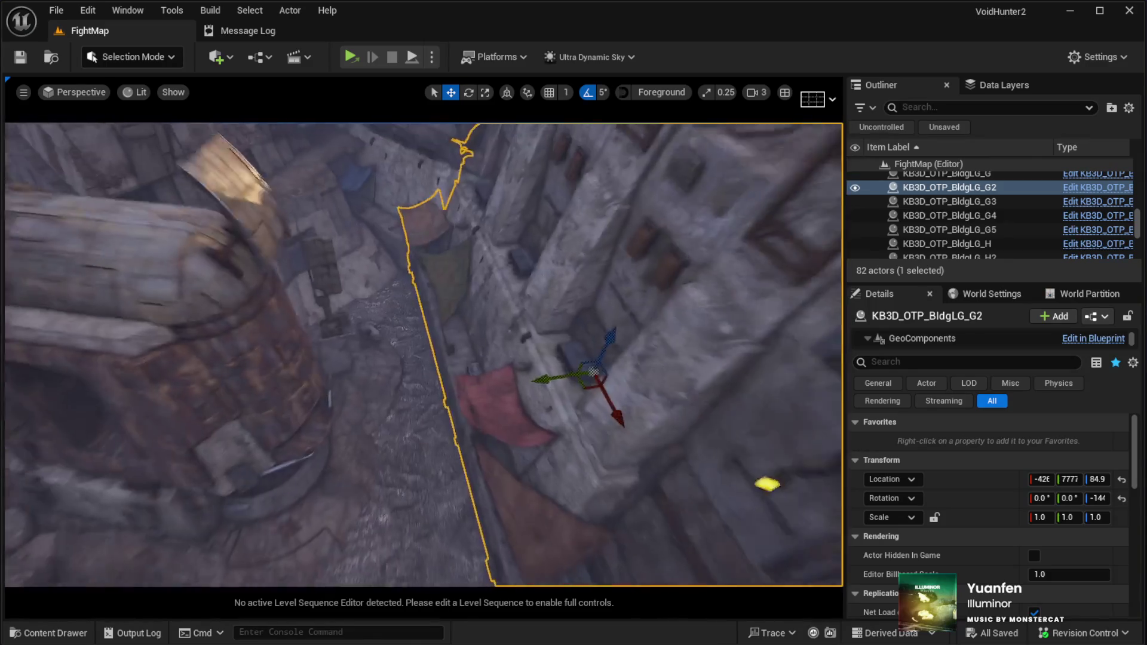
Step: Shift the G2 building along Y and KB3D_OTP_BldgLG_C along X and Y, then select the Landscape
{"action": "mouse_move", "coordinate": [532, 376]}
{"action": "left_mouse_down"}
{"action": "mouse_move", "coordinate": [574, 366]}
{"action": "mouse_move", "coordinate": [557, 373]}
{"action": "left_mouse_up"}
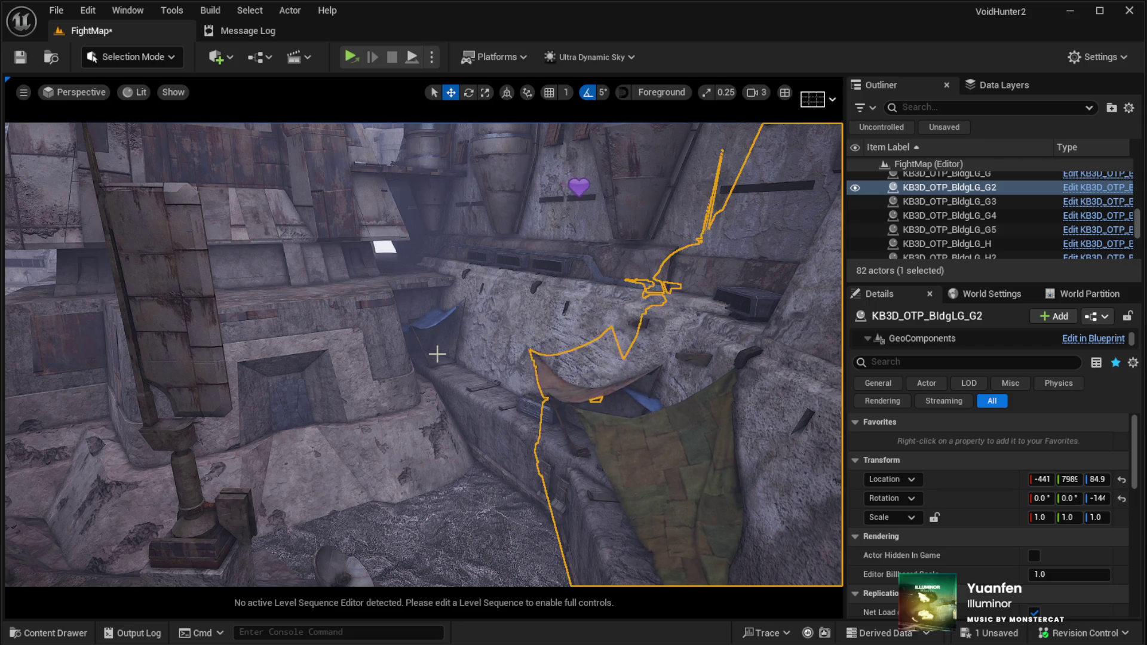
{"action": "left_click_drag", "start_coordinate": [436, 353], "coordinate": [379, 283]}
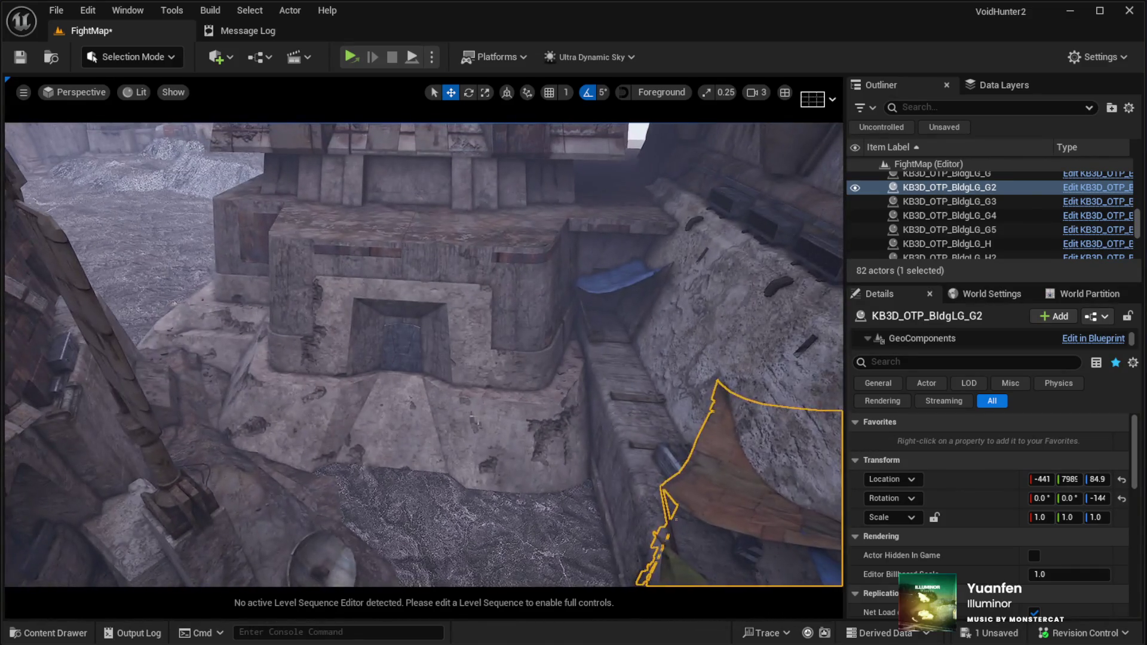
{"action": "left_click", "coordinate": [475, 421]}
{"action": "left_click_drag", "start_coordinate": [504, 243], "coordinate": [495, 272]}
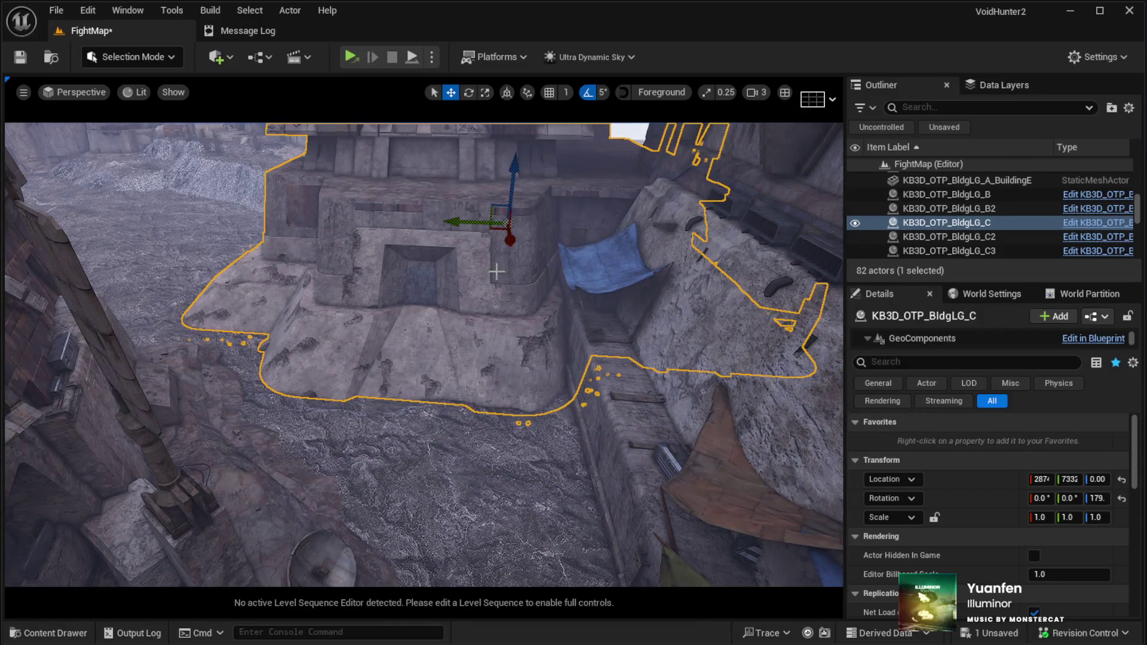
{"action": "mouse_move", "coordinate": [463, 227]}
{"action": "left_mouse_down"}
{"action": "mouse_move", "coordinate": [487, 220]}
{"action": "mouse_move", "coordinate": [496, 262]}
{"action": "mouse_move", "coordinate": [470, 280]}
{"action": "left_mouse_up"}
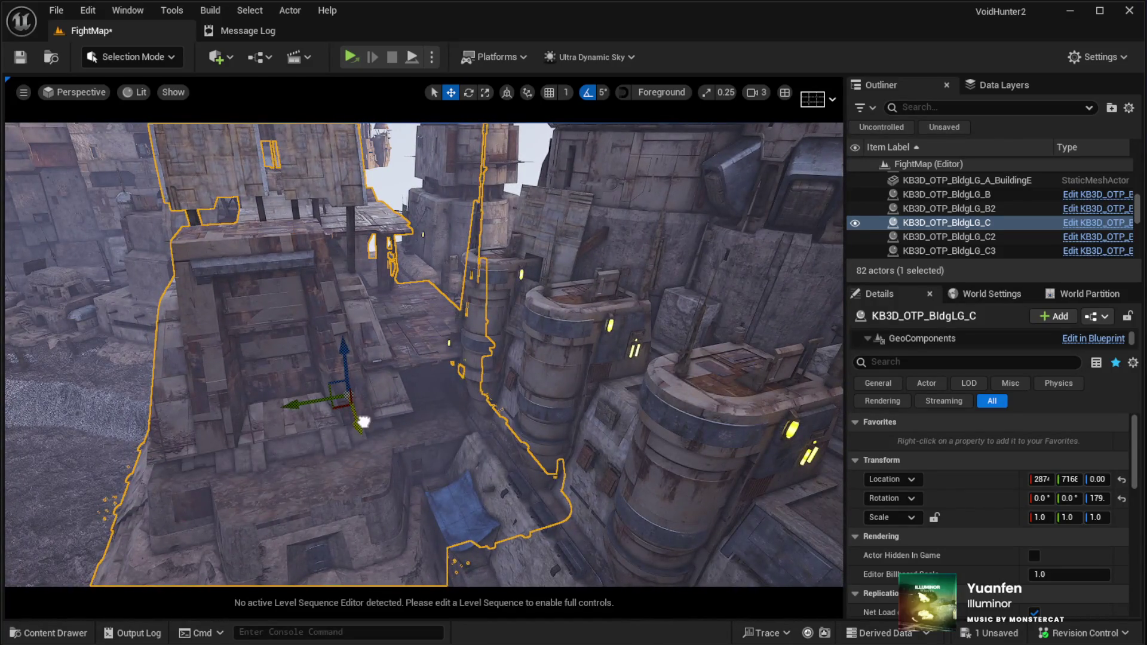
{"action": "mouse_move", "coordinate": [363, 421]}
{"action": "left_mouse_down"}
{"action": "mouse_move", "coordinate": [359, 406]}
{"action": "mouse_move", "coordinate": [380, 397]}
{"action": "left_mouse_up"}
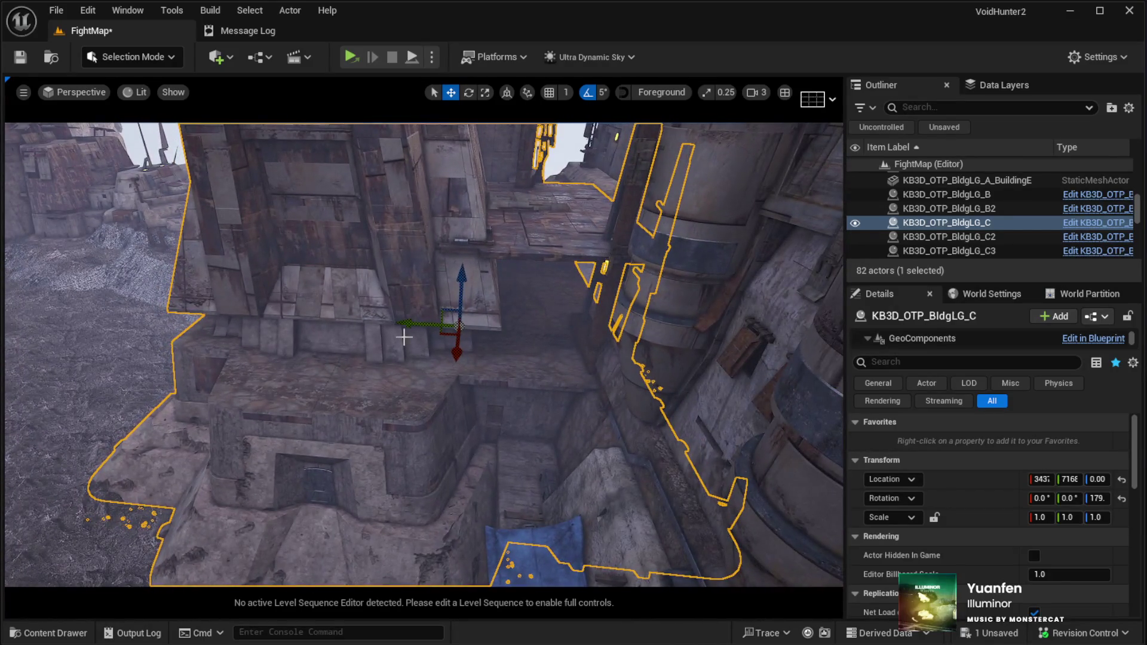
{"action": "left_click_drag", "start_coordinate": [404, 337], "coordinate": [421, 329]}
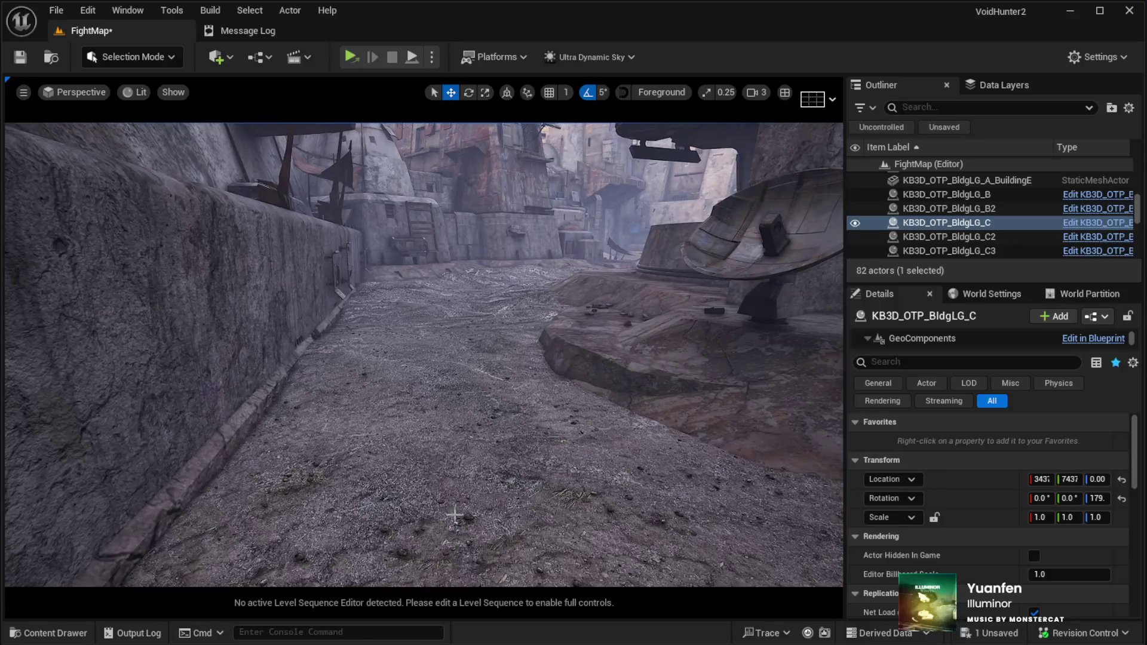
{"action": "left_click", "coordinate": [411, 513]}
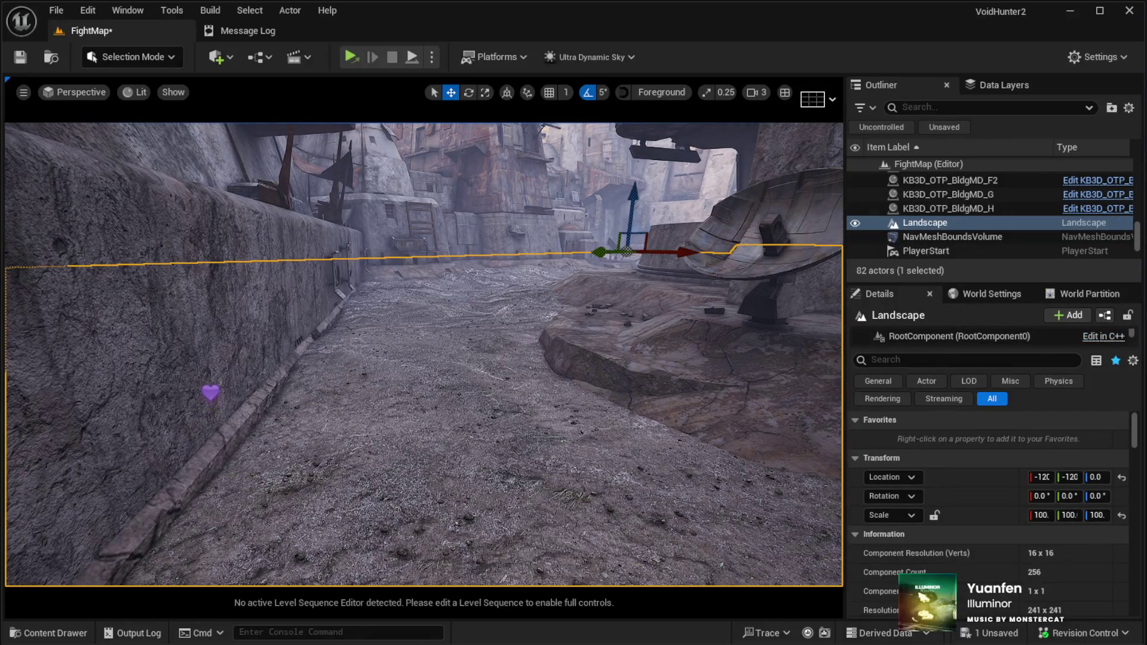
{"action": "key", "text": "alt+p"}
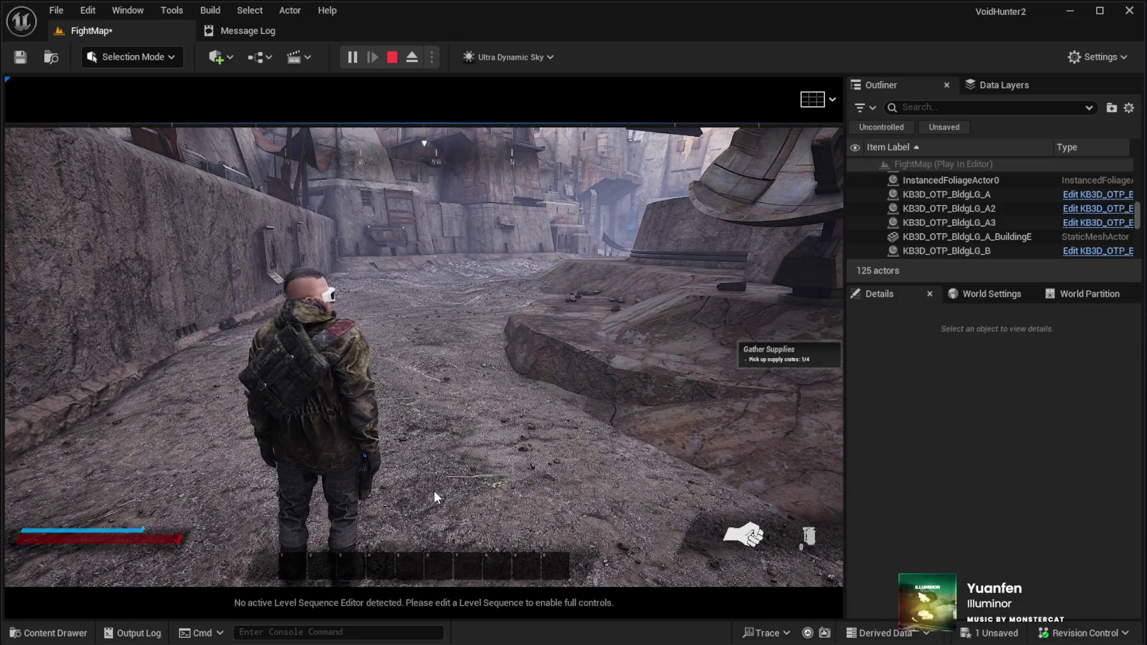
{"action": "left_click", "coordinate": [435, 465]}
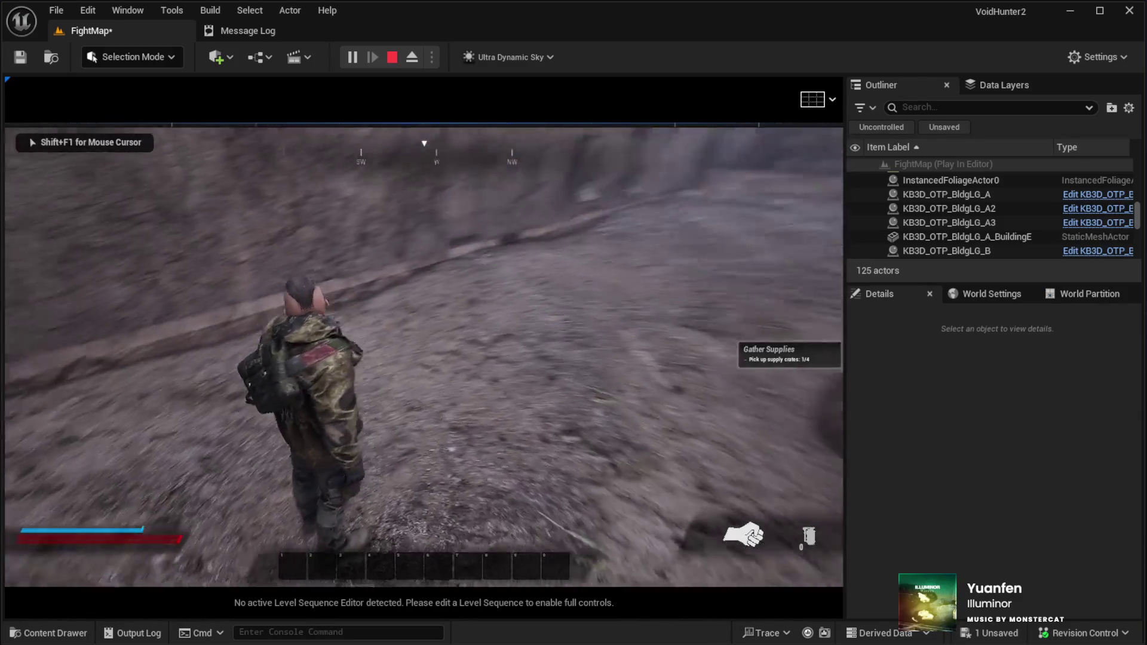
{"action": "key", "text": "w"}
{"action": "key", "text": "space"}
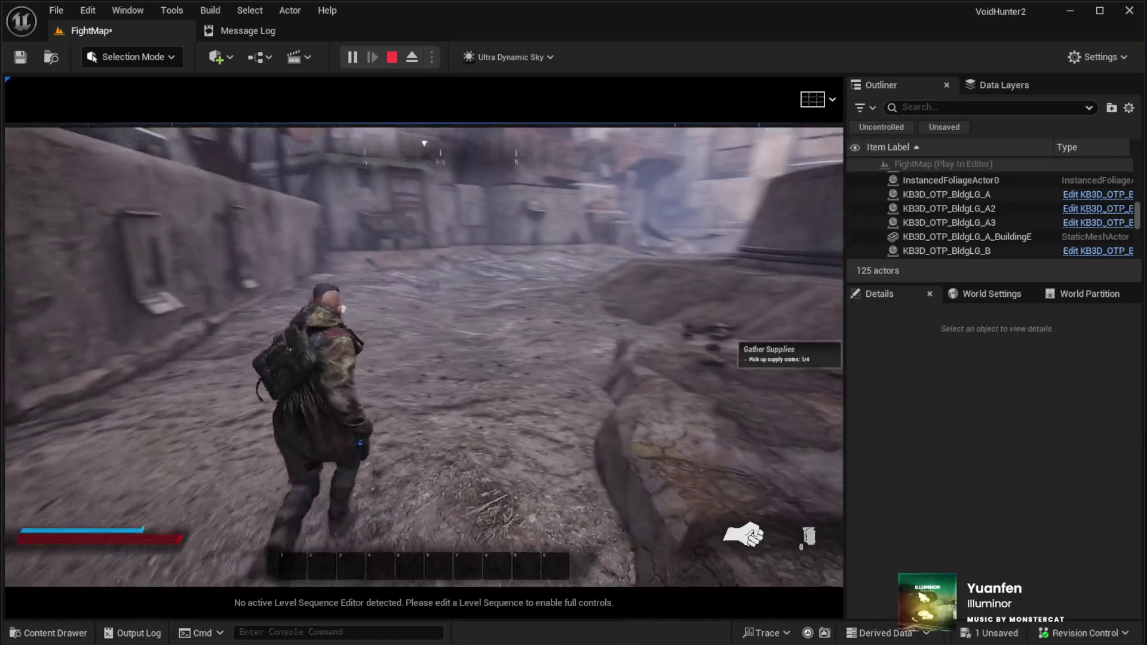
{"action": "key", "text": "space"}
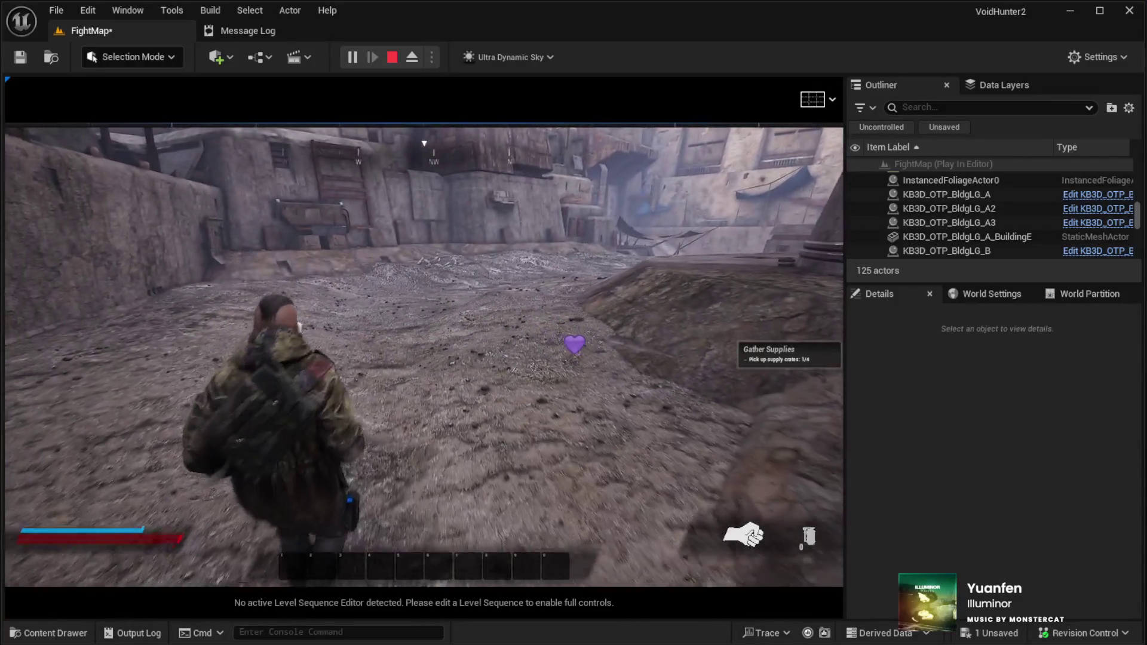
{"action": "key", "text": "space"}
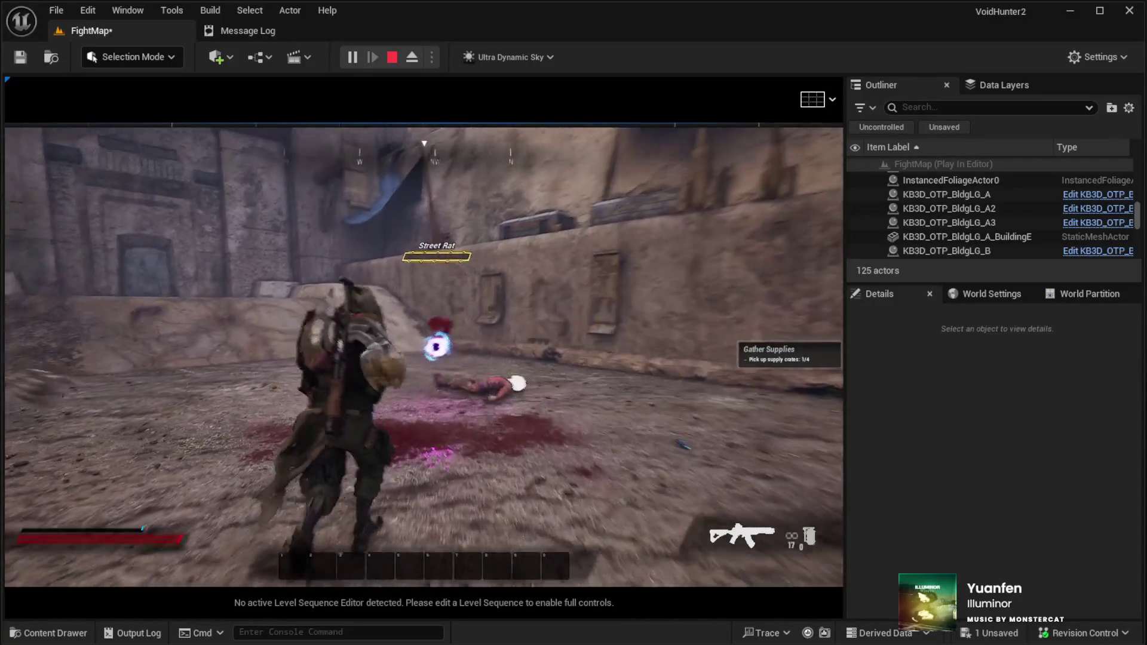
{"action": "key", "text": "Escape"}
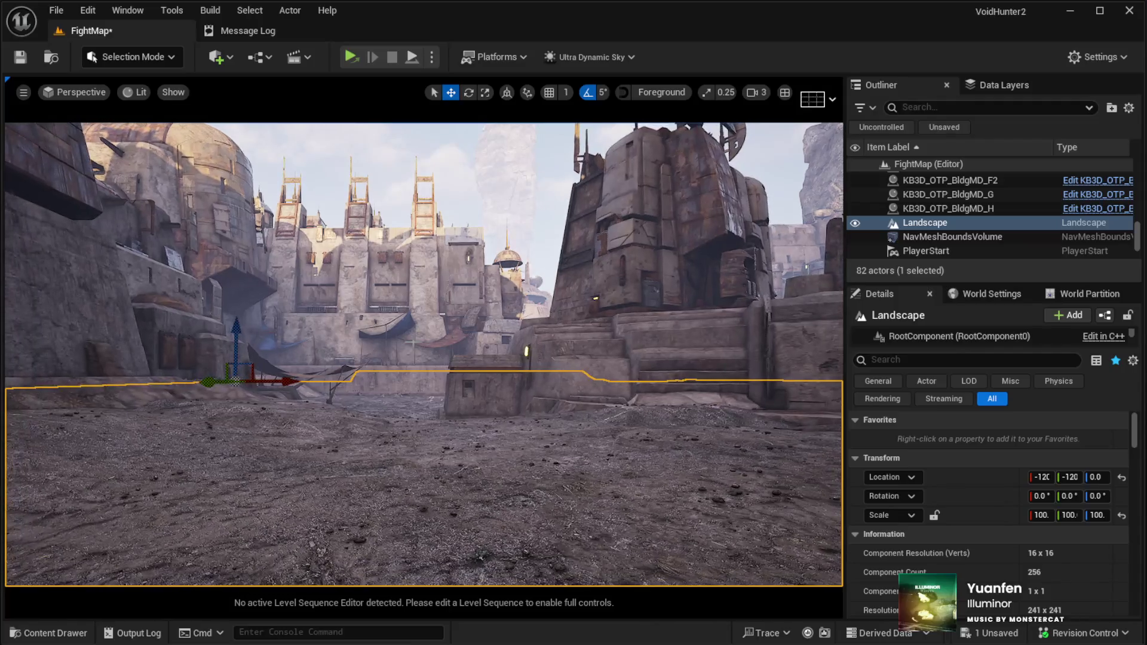
Step: Zoom the viewport camera in, then launch a Play In Editor session of FightMap with Alt+P
{"action": "scroll", "coordinate": [442, 504], "scroll_direction": "up", "scroll_amount": 3}
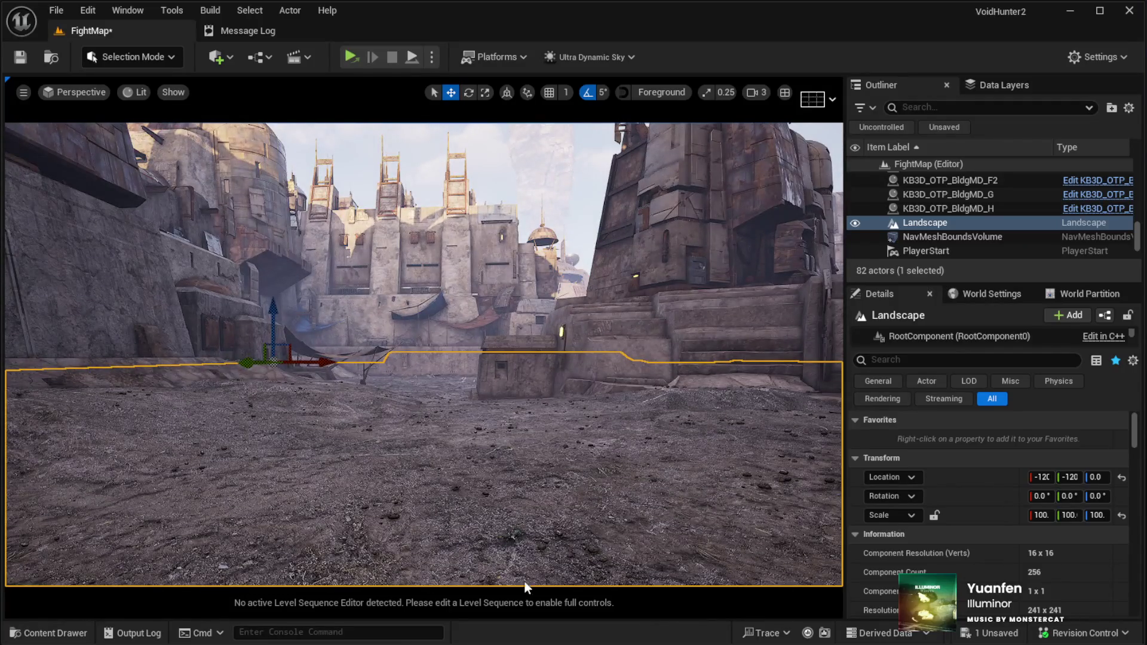
{"action": "key", "text": "alt+p"}
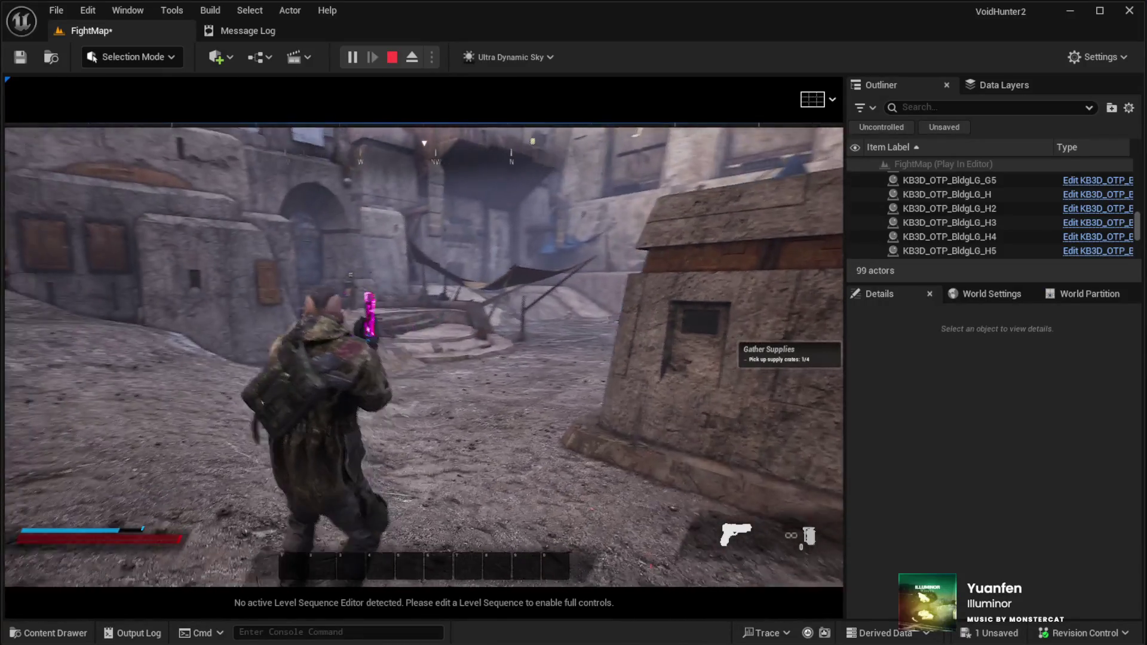
Step: Advance toward the building and knock down the Street Runner enemy with two shots
{"action": "key", "text": "w"}
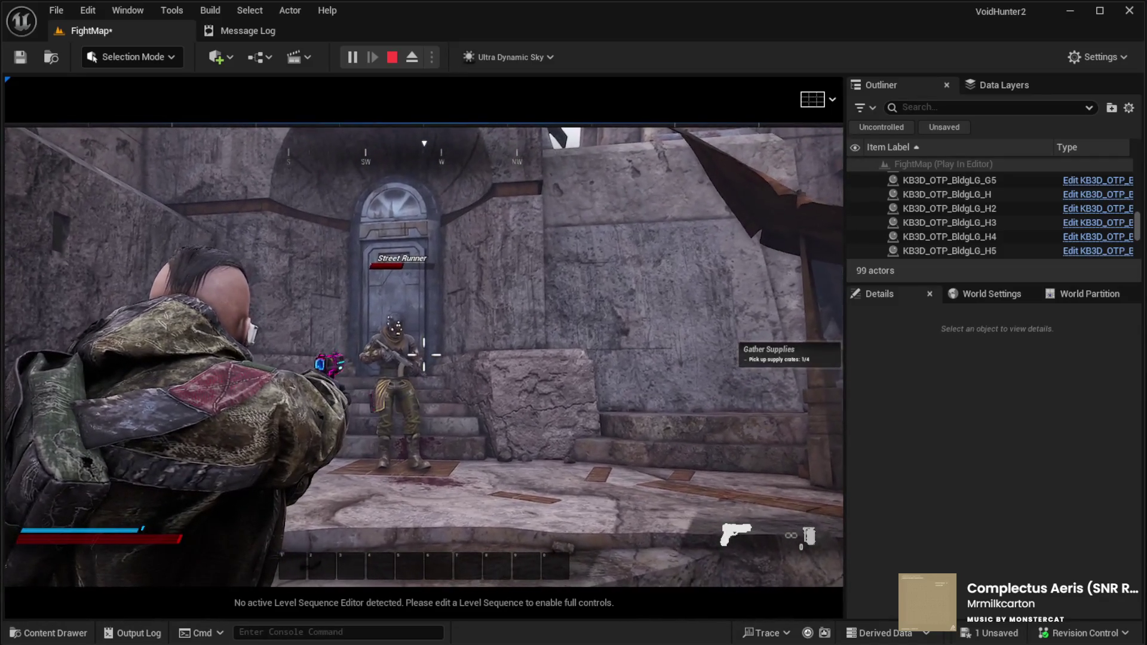
{"action": "left_click", "coordinate": [424, 354]}
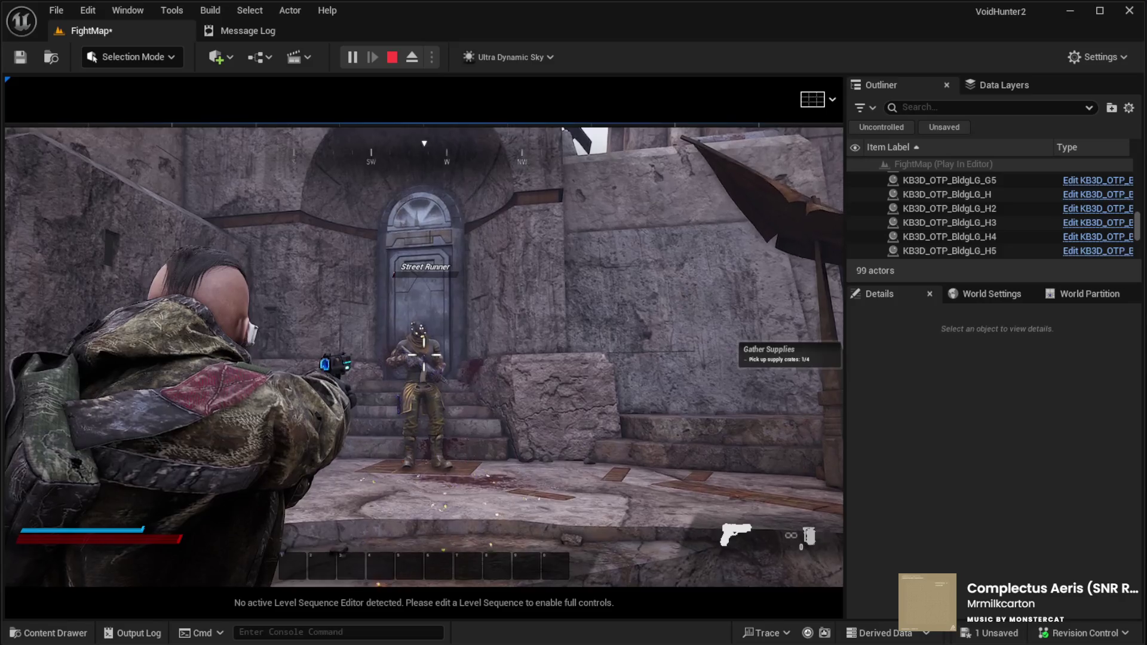
{"action": "left_click", "coordinate": [424, 361]}
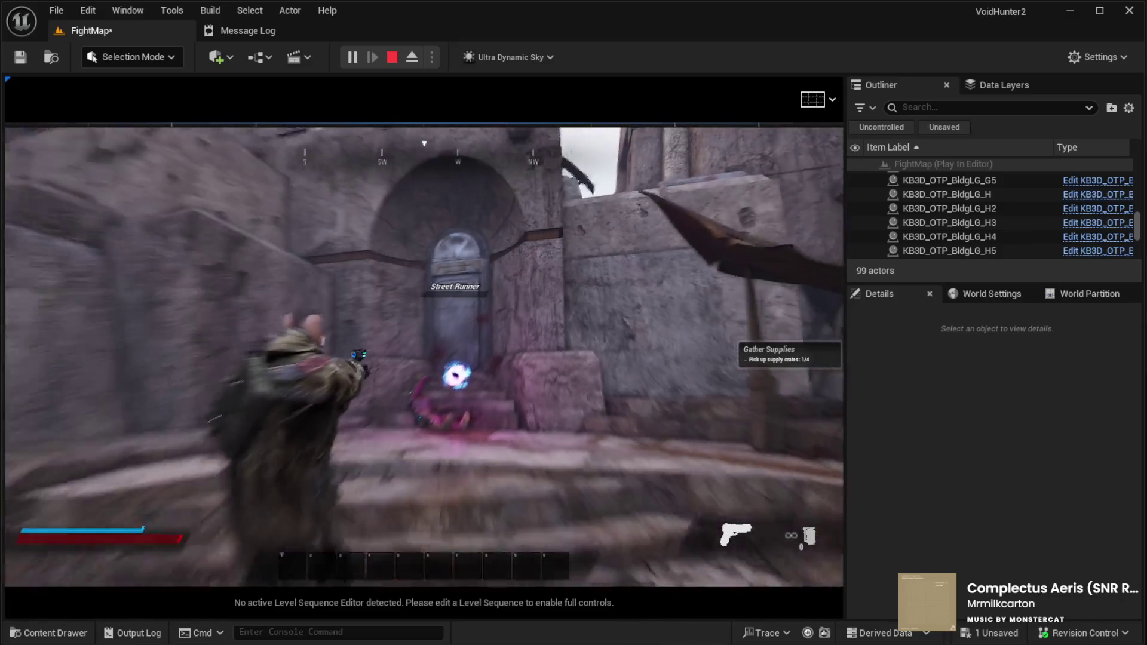
Step: Switch to the pistol and dodge-roll toward the buildings, then end play and return to the editor
{"action": "key", "text": "1"}
{"action": "key", "text": "w"}
{"action": "key", "text": "space"}
{"action": "key", "text": "w"}
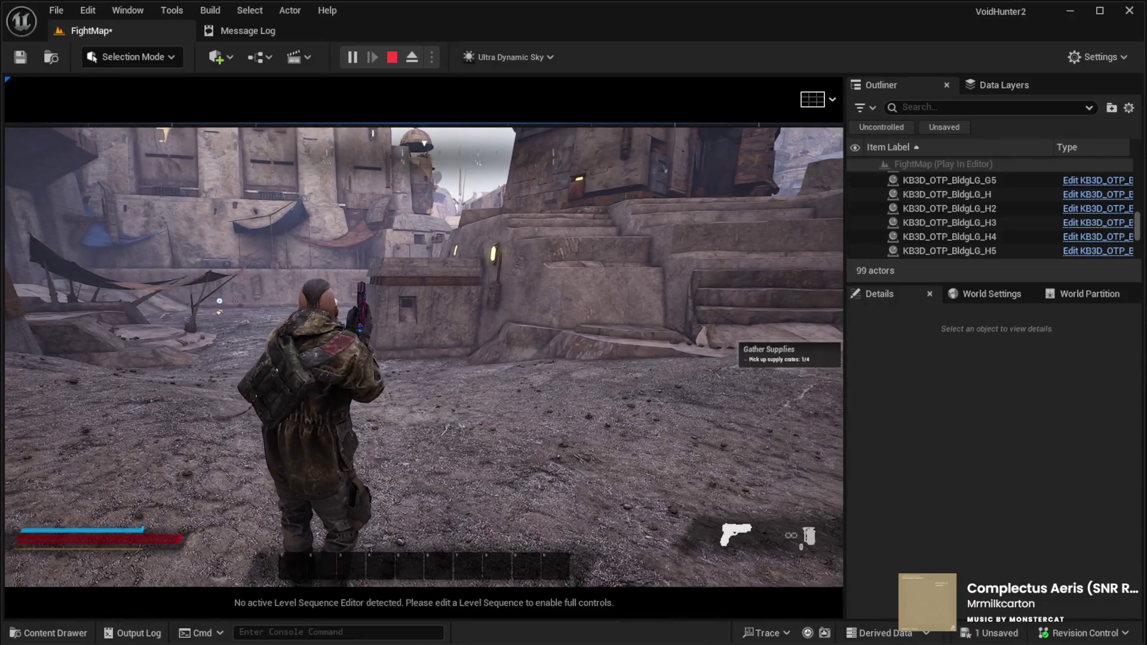
{"action": "key", "text": "Escape"}
{"action": "left_click", "coordinate": [91, 31]}
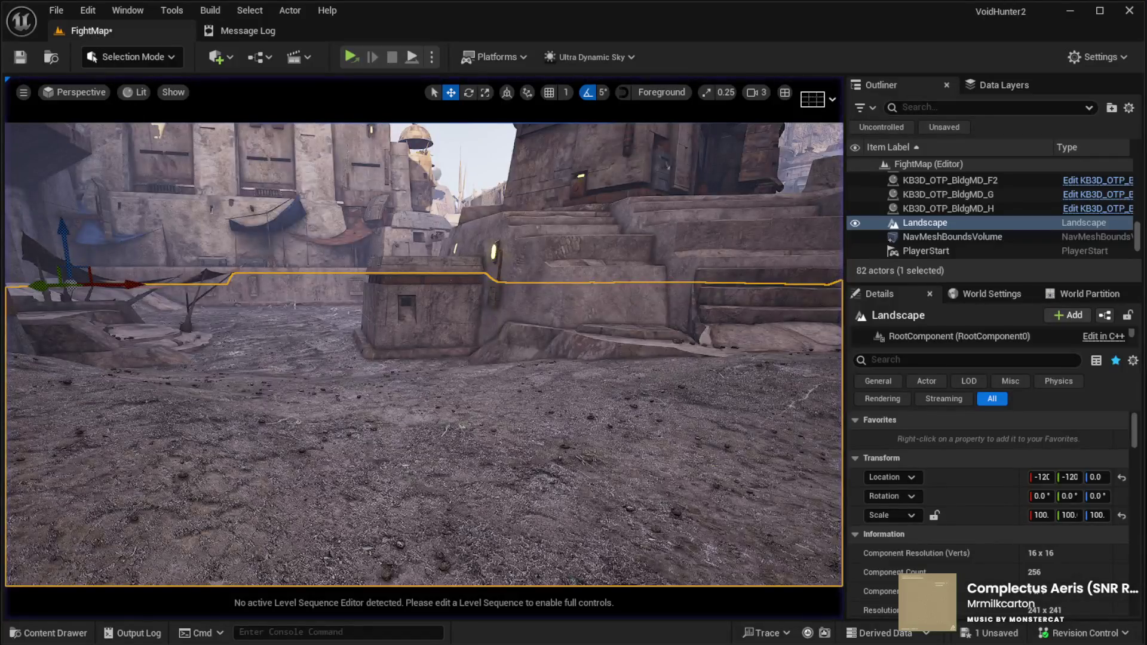
Step: Tilt the view up over the courtyard to show more sky, then launch Play In Editor with Alt+P
{"action": "mouse_move", "coordinate": [344, 421]}
{"action": "left_mouse_down"}
{"action": "mouse_move", "coordinate": [344, 349]}
{"action": "mouse_move", "coordinate": [302, 330]}
{"action": "mouse_move", "coordinate": [297, 312]}
{"action": "mouse_move", "coordinate": [320, 301]}
{"action": "mouse_move", "coordinate": [309, 301]}
{"action": "mouse_move", "coordinate": [332, 313]}
{"action": "mouse_move", "coordinate": [338, 295]}
{"action": "left_mouse_up"}
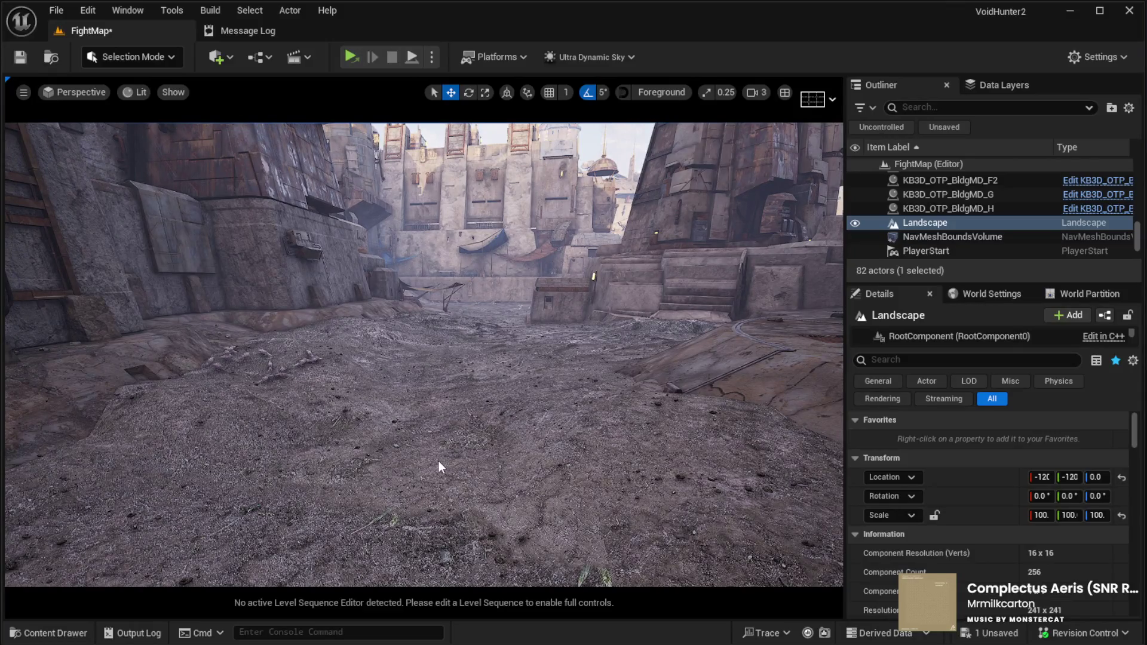
{"action": "key", "text": "alt+p"}
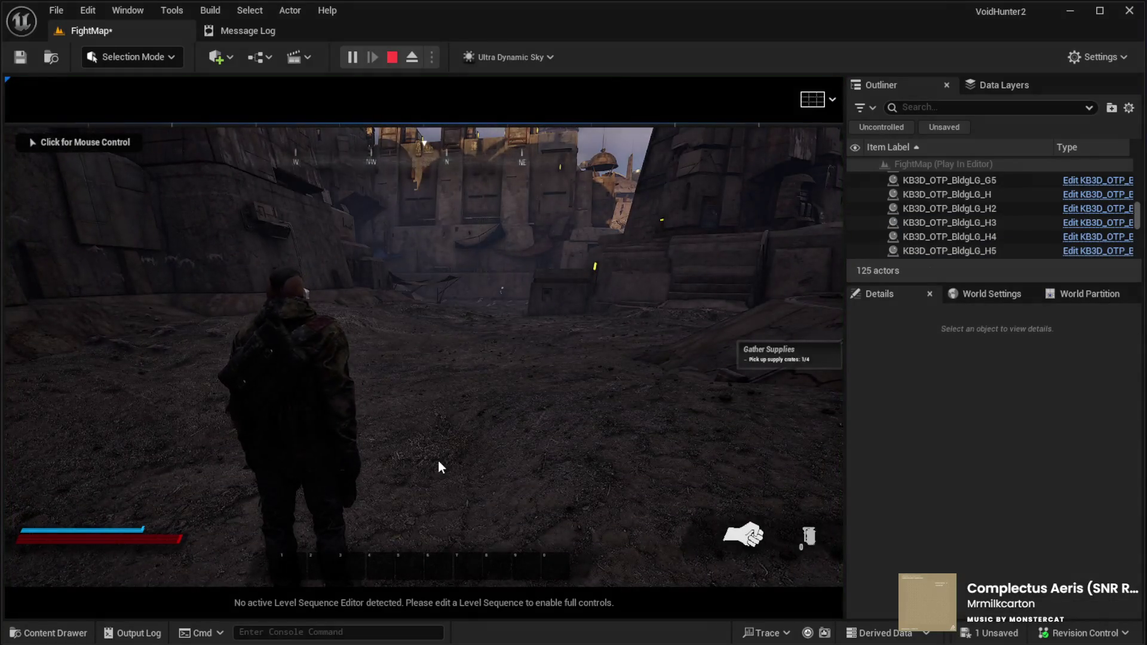
Step: Capture the mouse, draw the pistol, and use F8 to detach from and then re-possess the character
{"action": "left_click", "coordinate": [388, 496]}
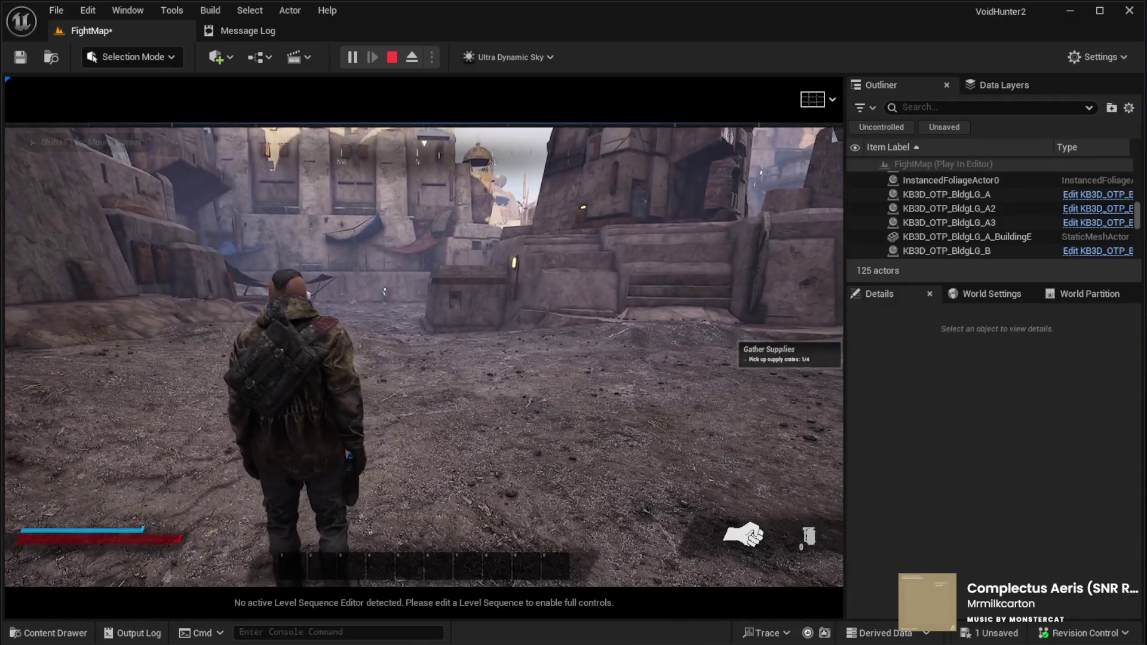
{"action": "key", "text": "1"}
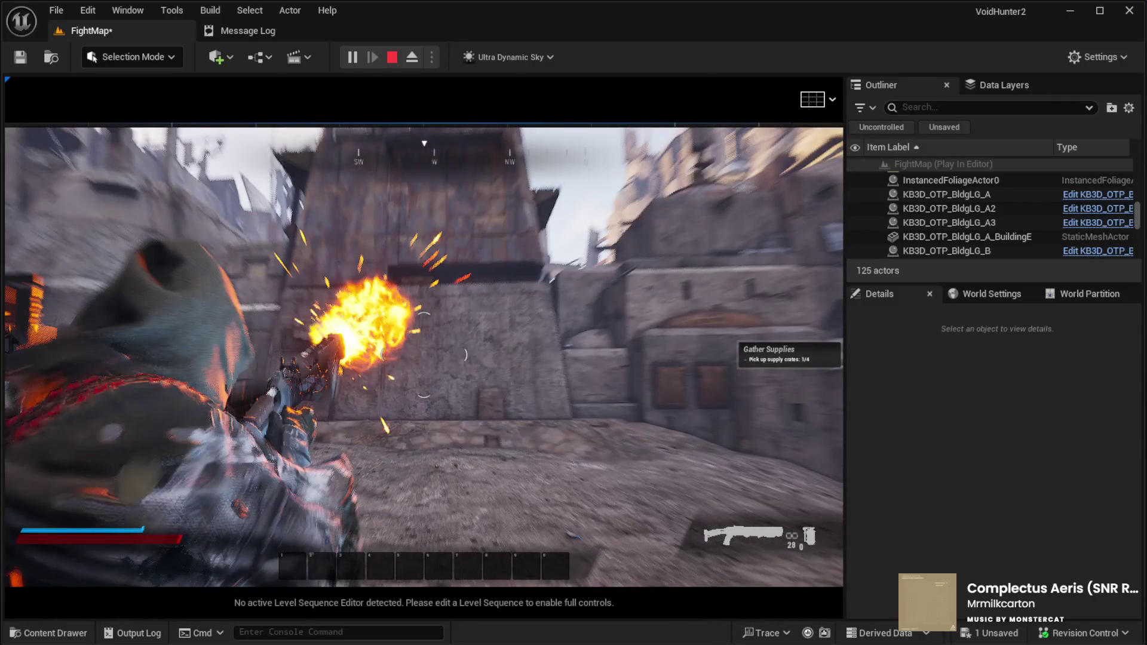
{"action": "key", "text": "F8"}
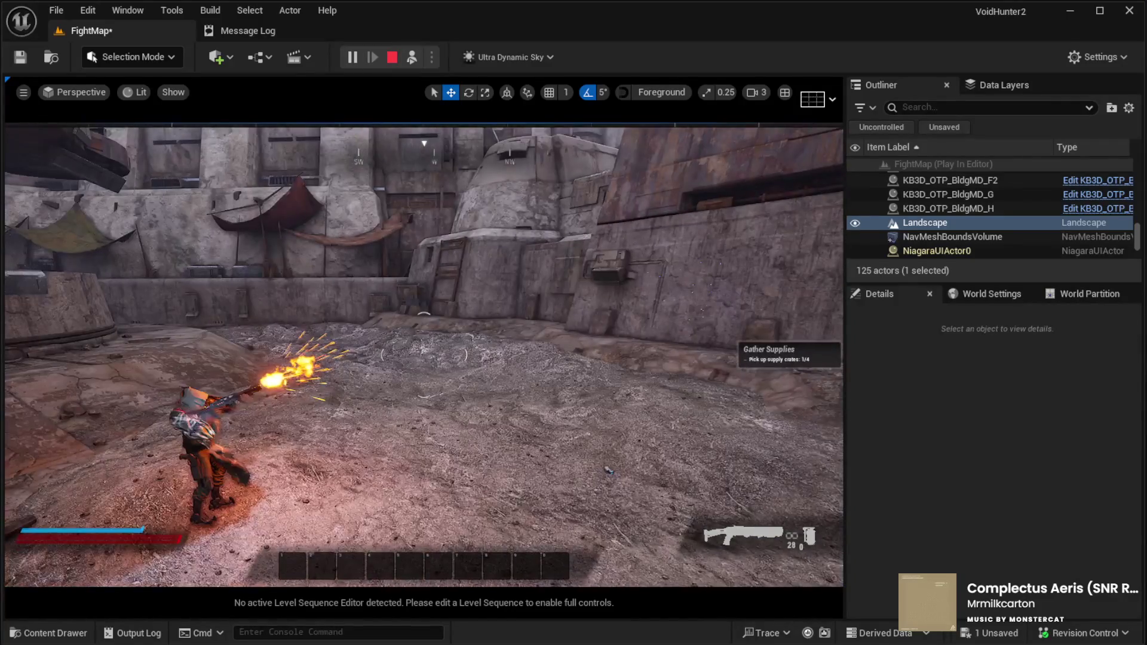
{"action": "key", "text": "F8"}
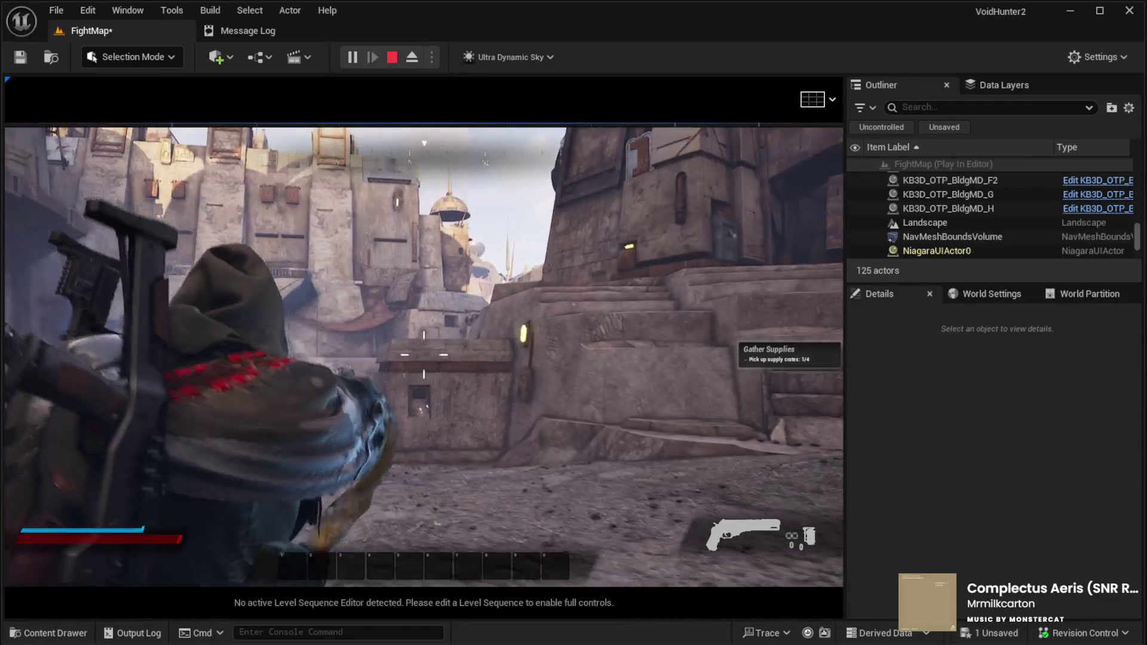
Step: Run the character forward through the map and roll across into the courtyard
{"action": "key", "text": "w"}
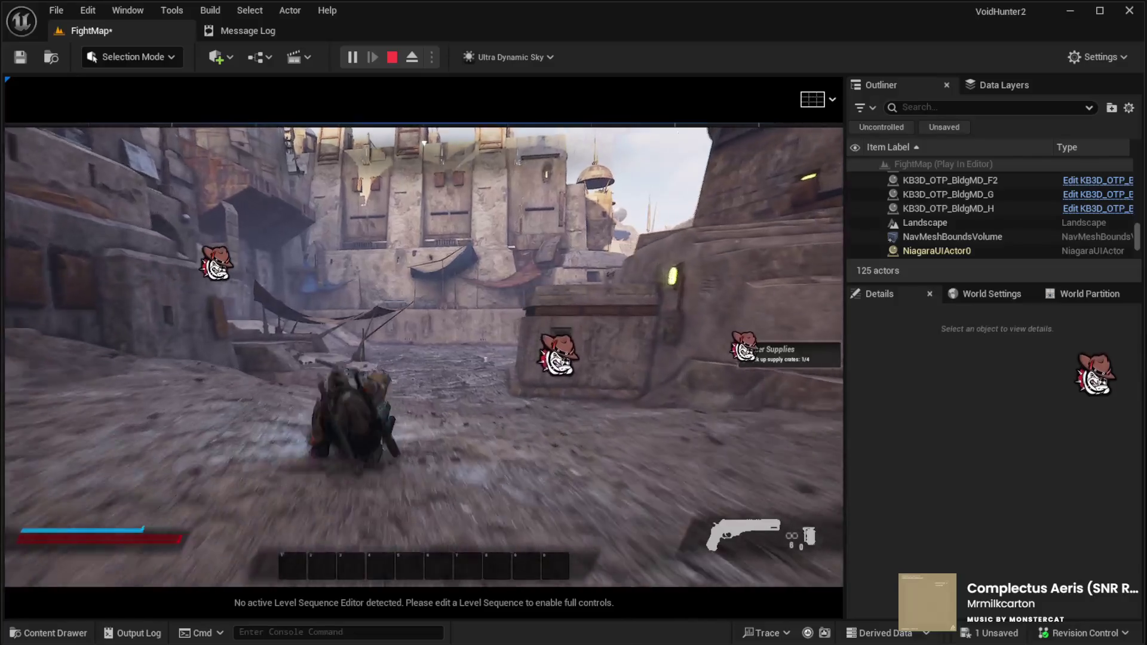
{"action": "key", "text": "w"}
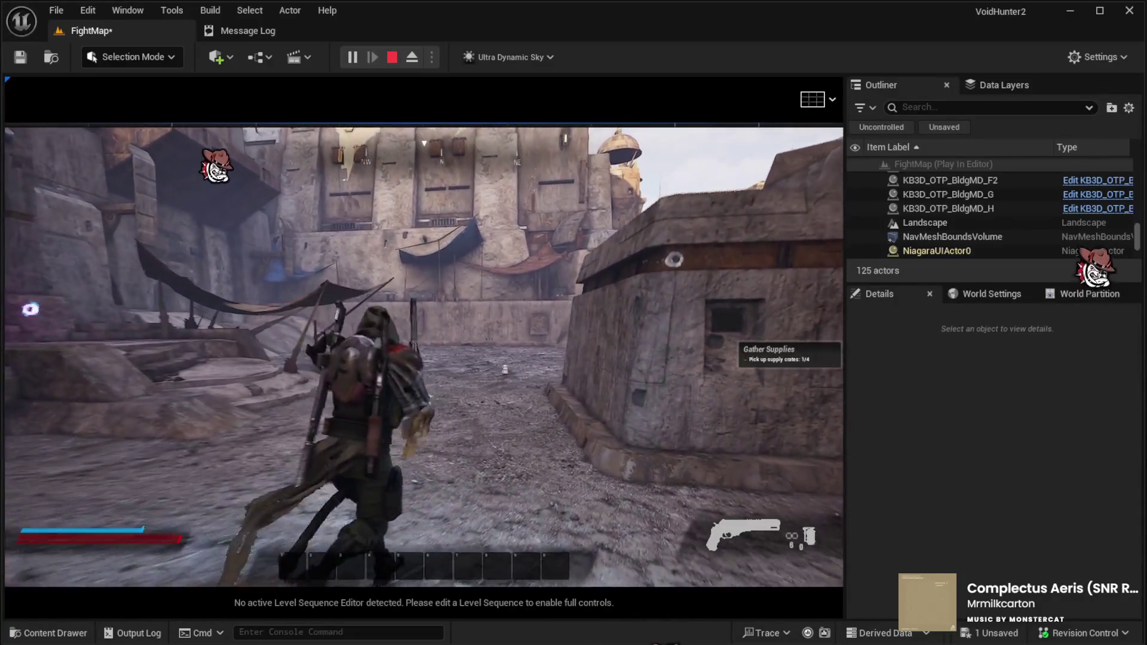
{"action": "key", "text": "space"}
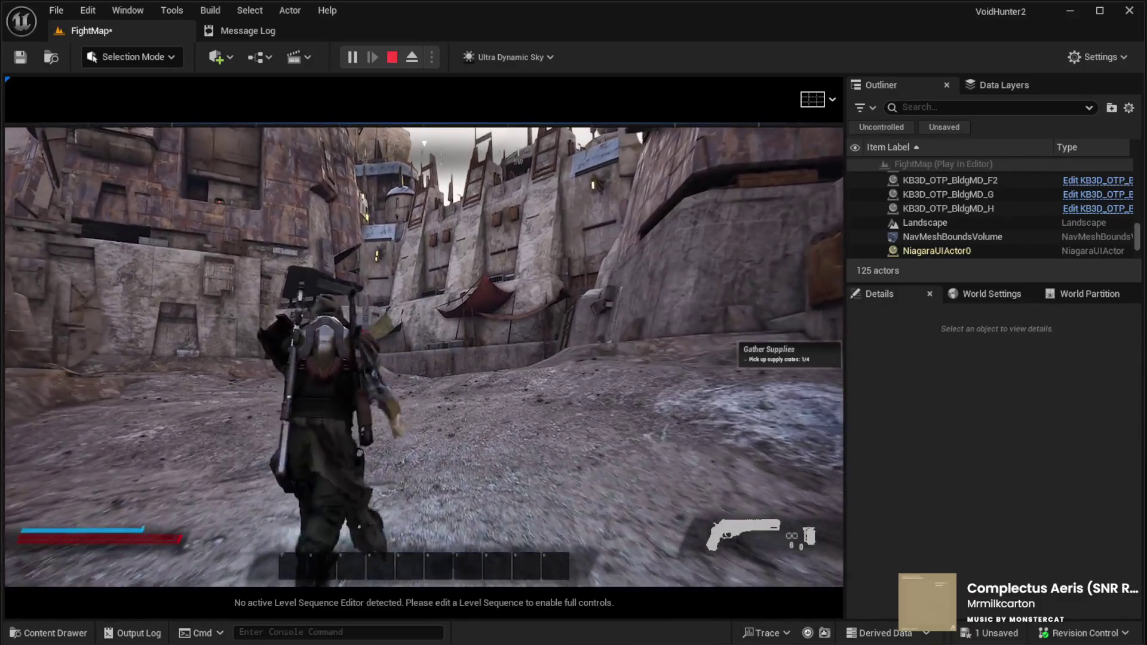
{"action": "key", "text": "w"}
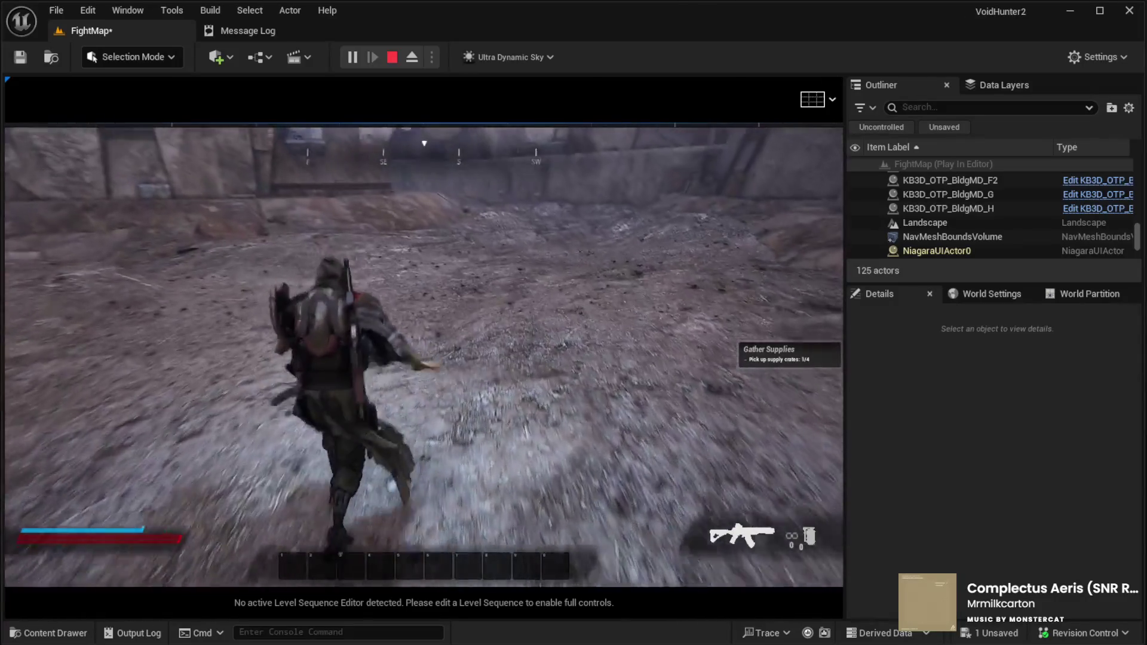
Step: Reload, empty the magazine at a building, roll toward the supply crate, then stop the session
{"action": "key", "text": "r"}
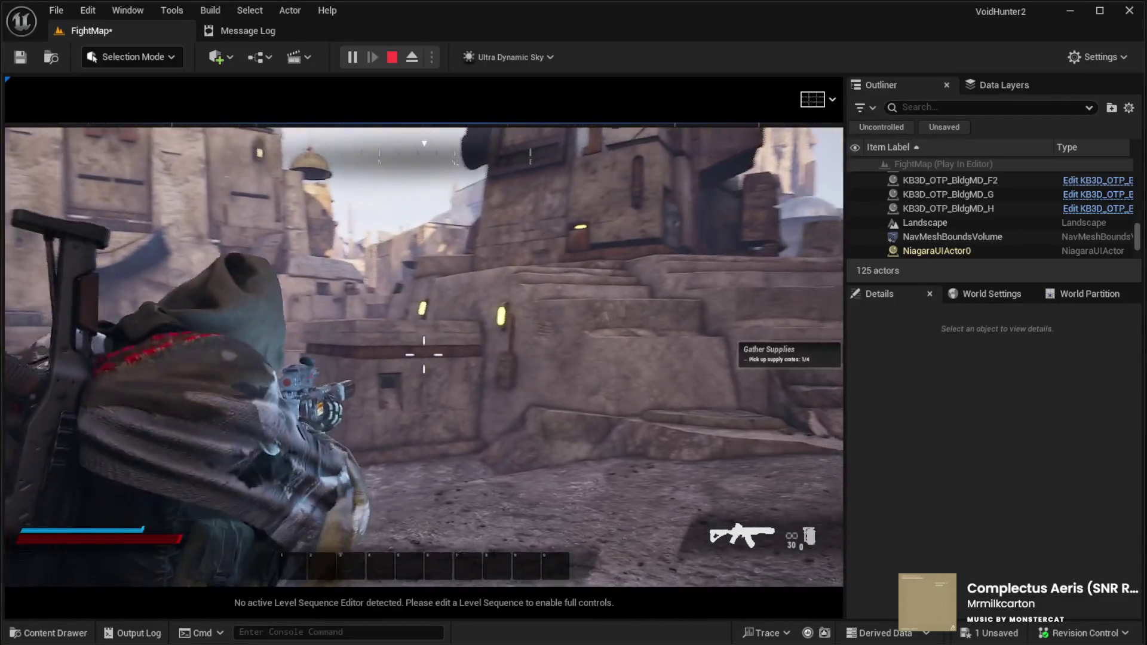
{"action": "left_click", "coordinate": [424, 356]}
{"action": "left_click", "coordinate": [424, 356]}
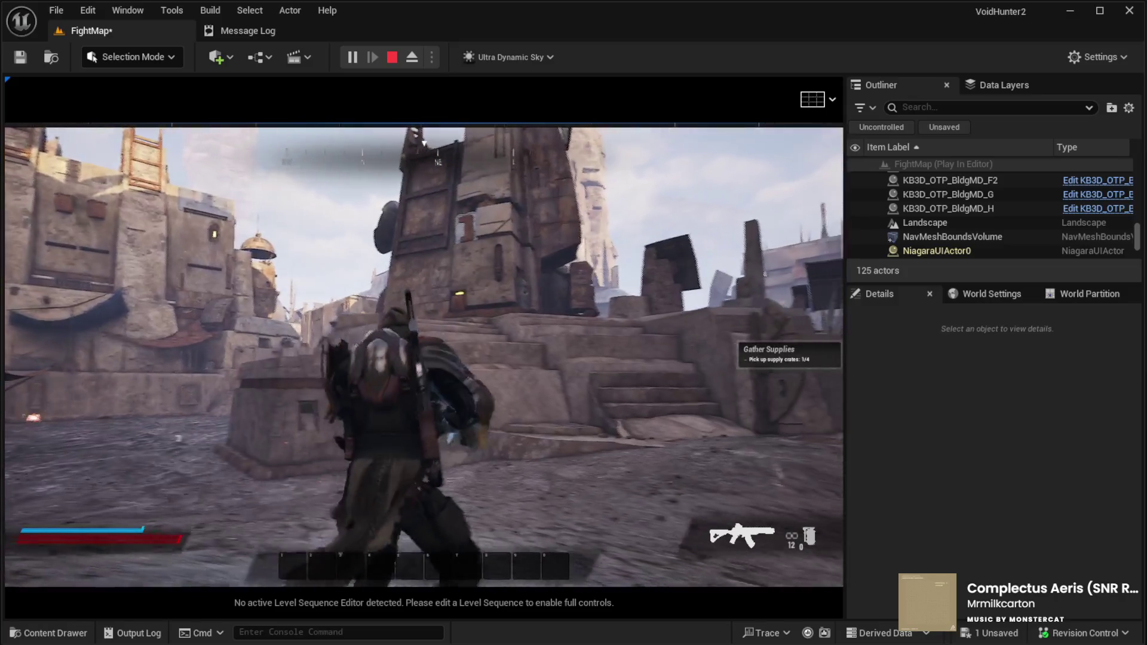
{"action": "left_click", "coordinate": [424, 356]}
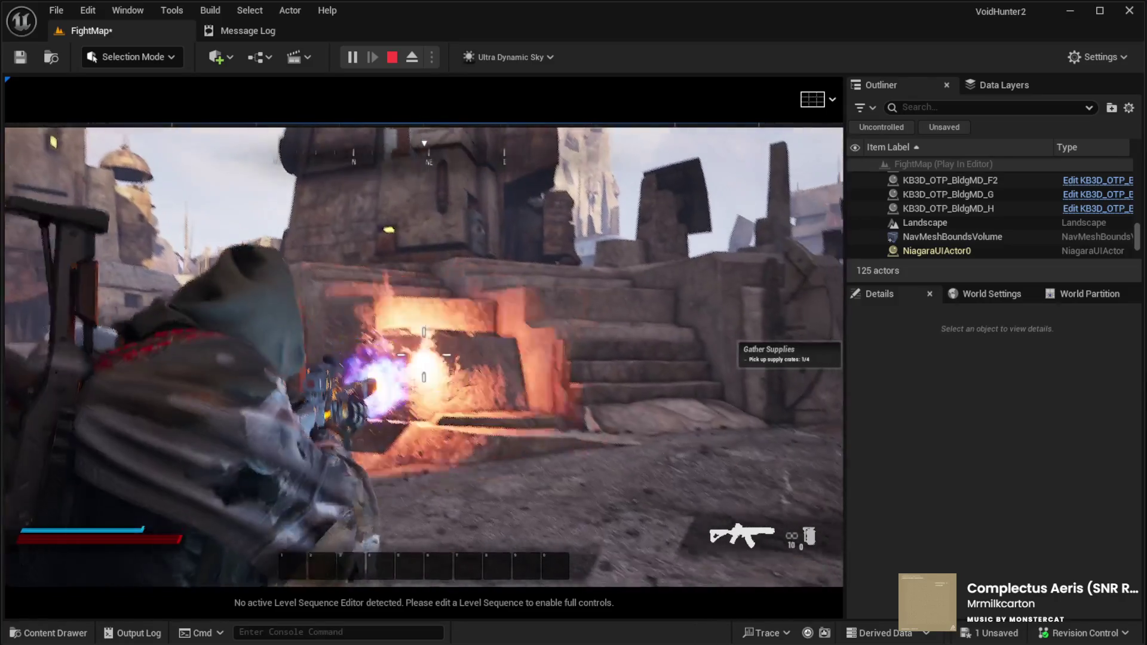
{"action": "key", "text": "r"}
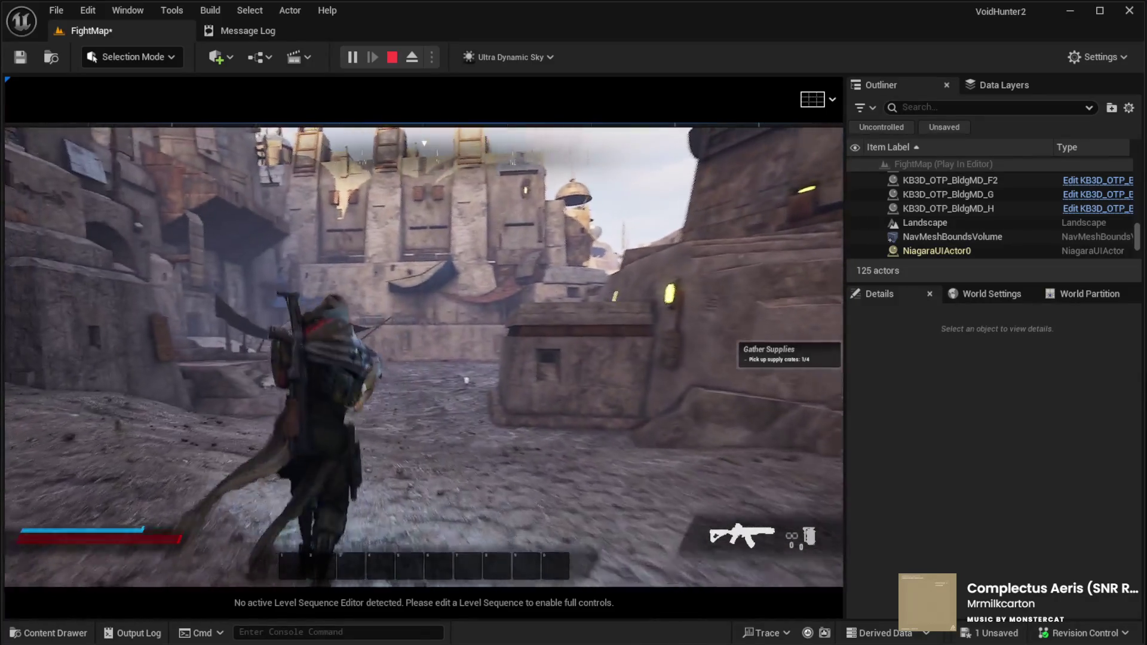
{"action": "key", "text": "w"}
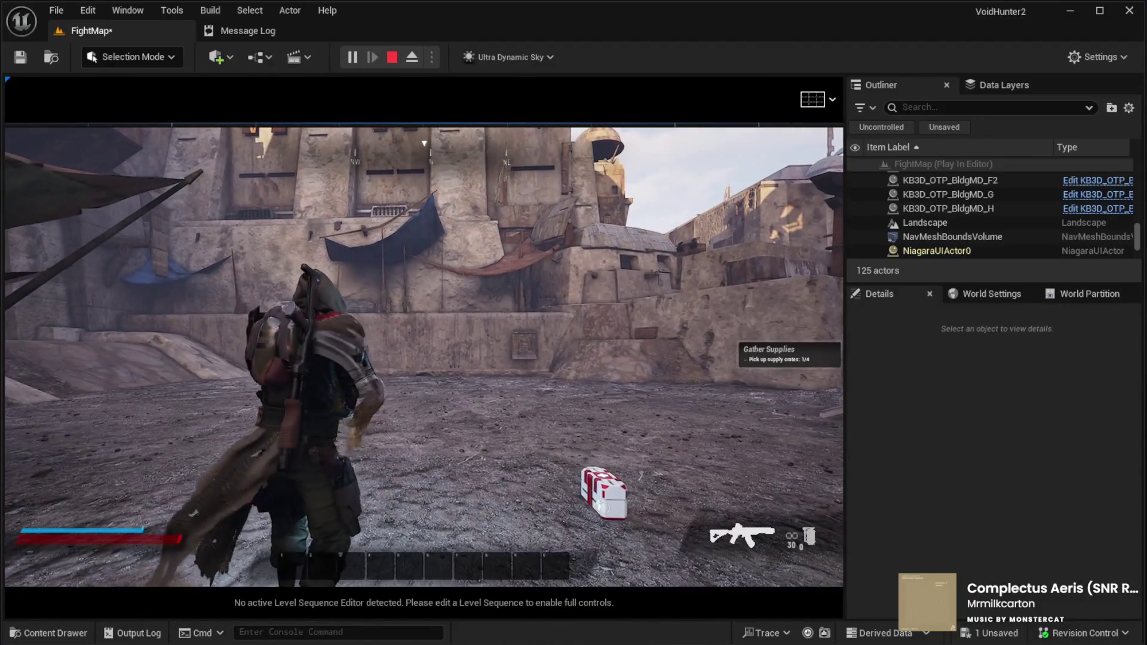
{"action": "key", "text": "Escape"}
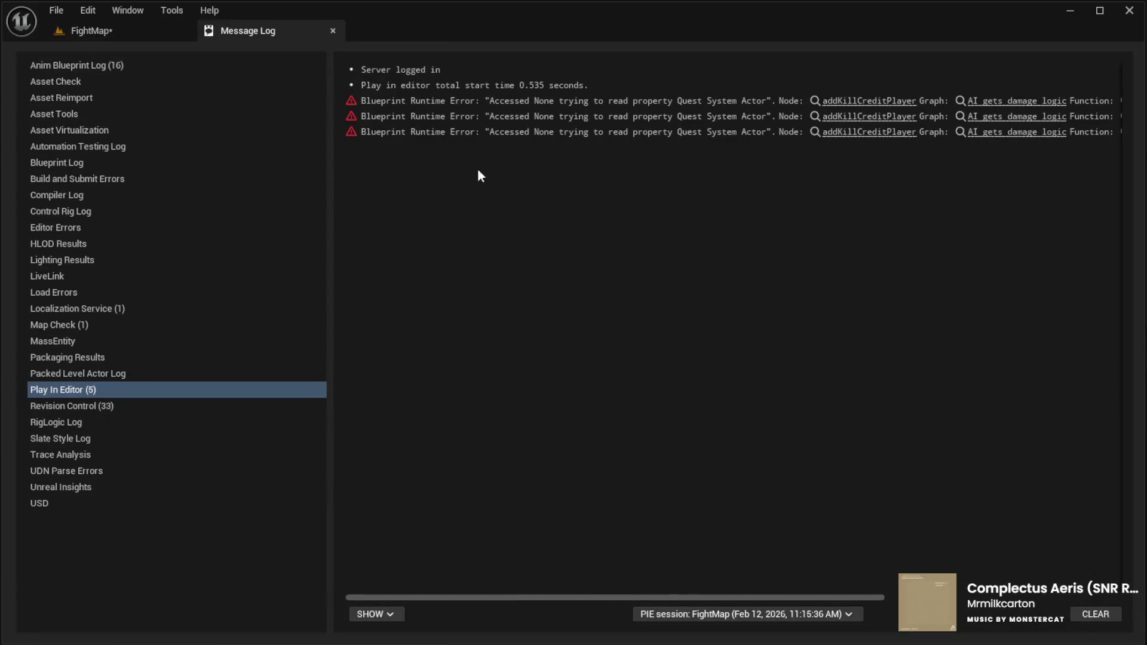
Step: Scroll the Message Log sideways to read the errors, then return to FightMap and fly toward the walls
{"action": "left_click_drag", "start_coordinate": [622, 597], "coordinate": [872, 597]}
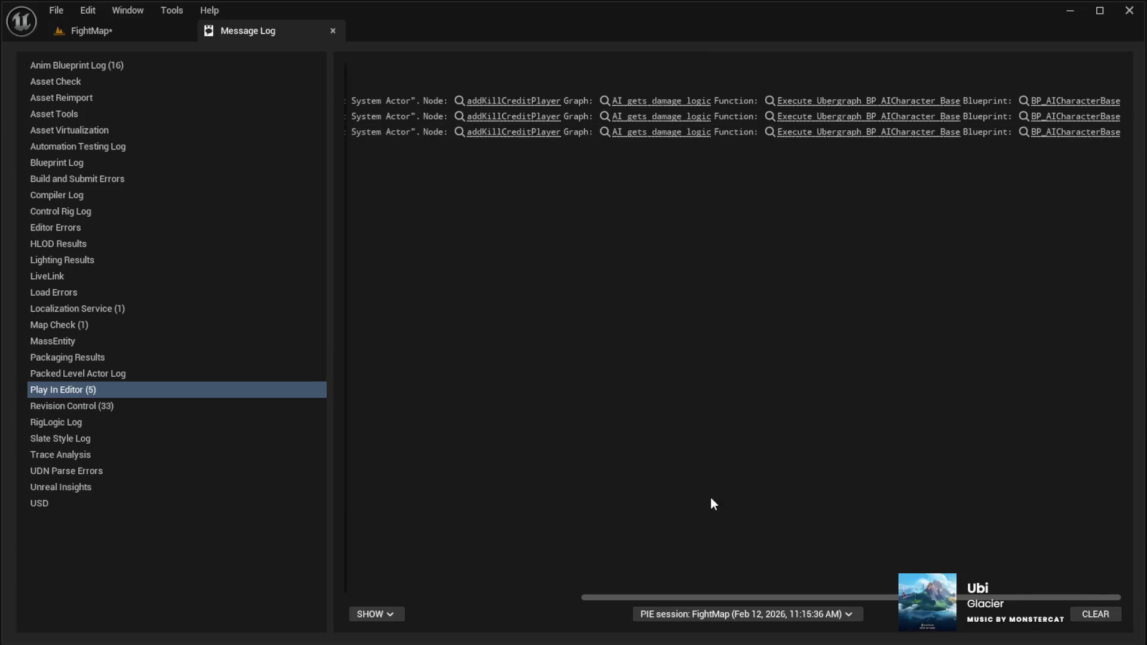
{"action": "mouse_move", "coordinate": [737, 599]}
{"action": "left_mouse_down"}
{"action": "mouse_move", "coordinate": [446, 594]}
{"action": "mouse_move", "coordinate": [750, 615]}
{"action": "mouse_move", "coordinate": [373, 615]}
{"action": "left_mouse_up"}
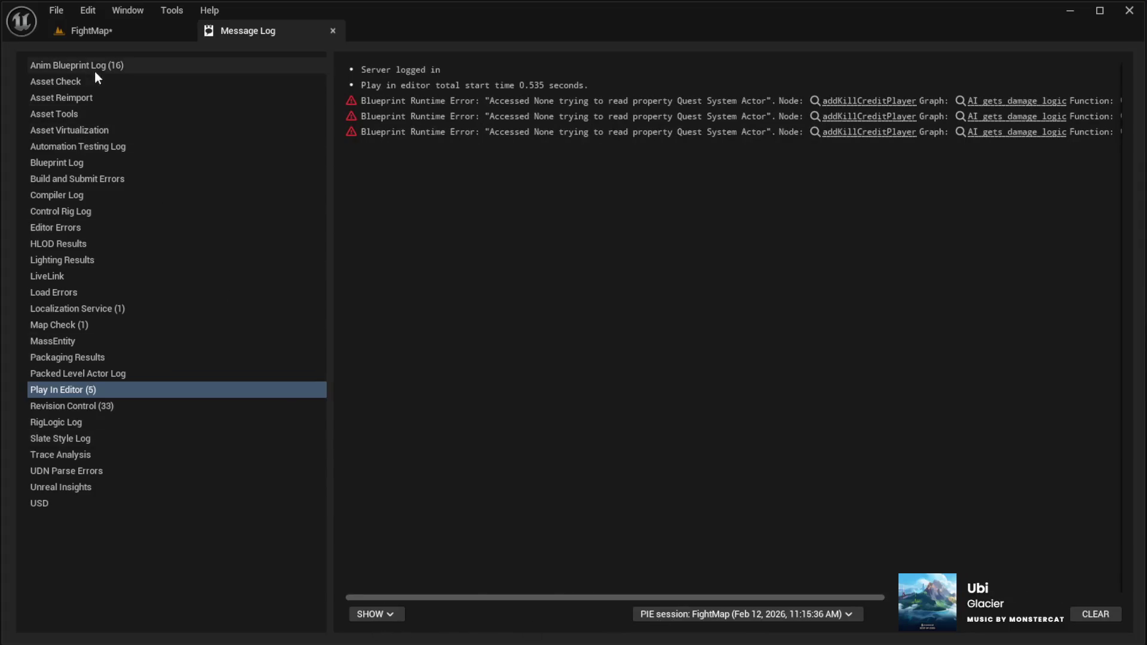
{"action": "left_click", "coordinate": [87, 27]}
{"action": "left_click_drag", "start_coordinate": [418, 359], "coordinate": [624, 357]}
Step: Collapse the BC01 and AISpawners Outliner folders, select Sky, and start editing its Time Of Day field
{"action": "scroll", "coordinate": [1111, 206], "scroll_direction": "up", "scroll_amount": 10}
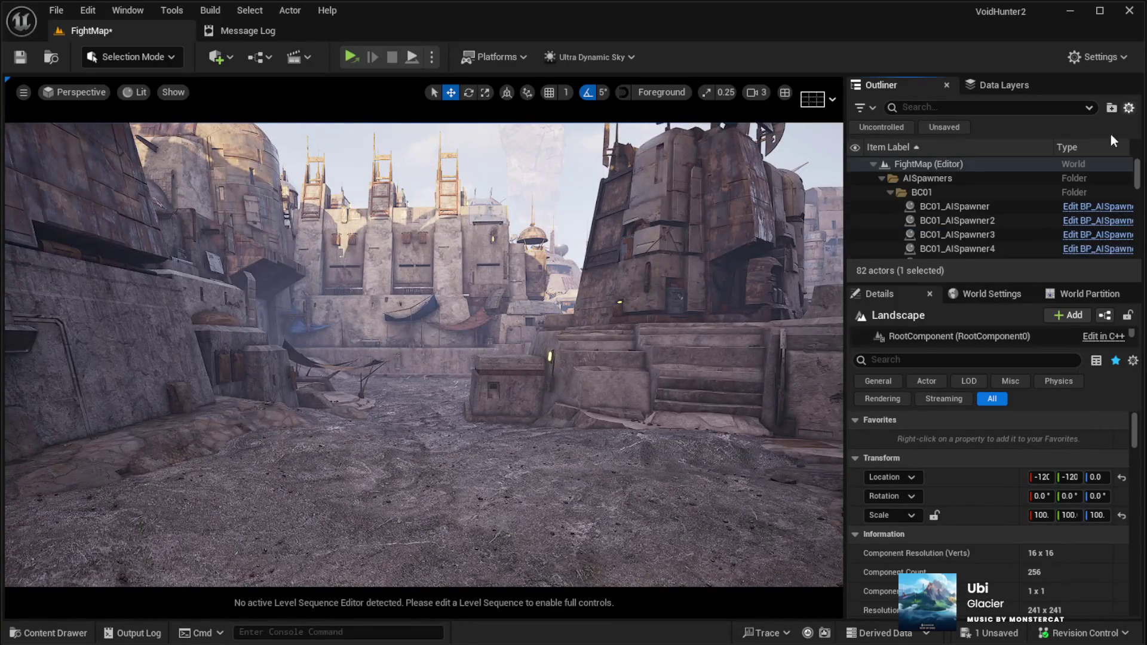
{"action": "left_click", "coordinate": [890, 192]}
{"action": "left_click", "coordinate": [882, 178]}
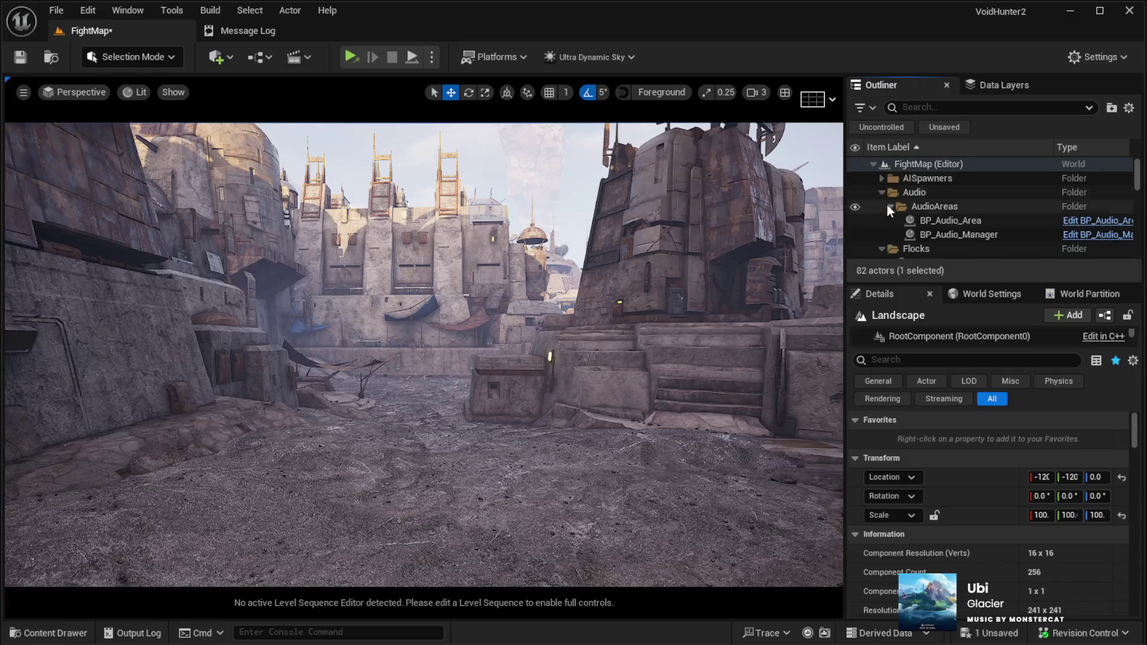
{"action": "scroll", "coordinate": [957, 215], "scroll_direction": "down", "scroll_amount": 1}
{"action": "scroll", "coordinate": [958, 215], "scroll_direction": "down", "scroll_amount": 3}
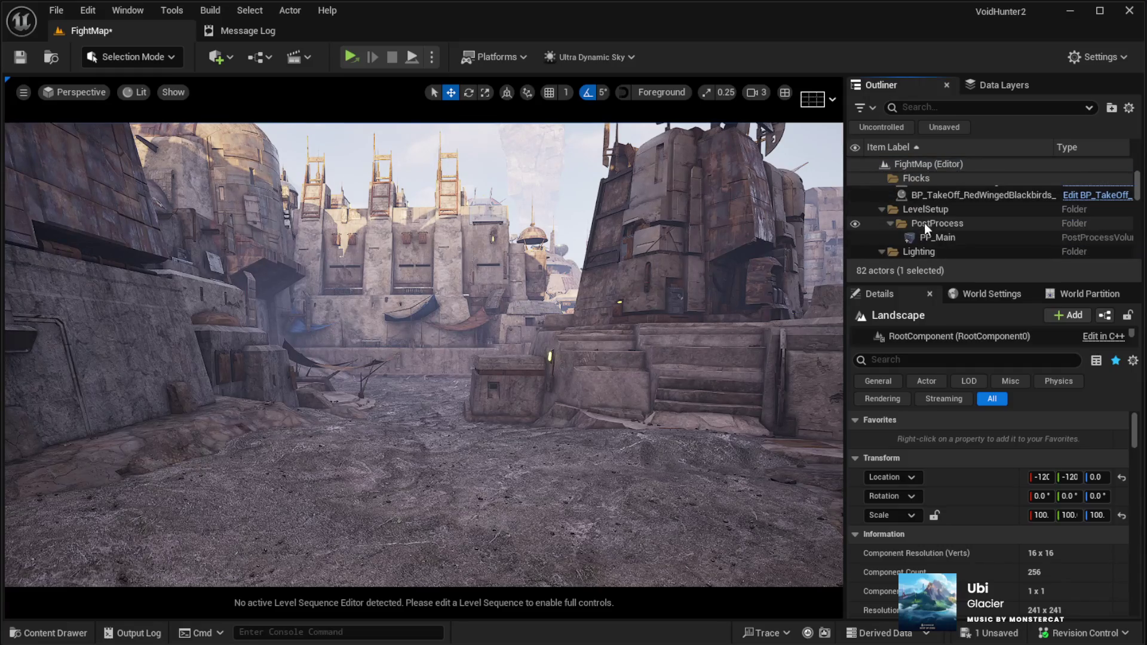
{"action": "scroll", "coordinate": [941, 218], "scroll_direction": "down", "scroll_amount": 3}
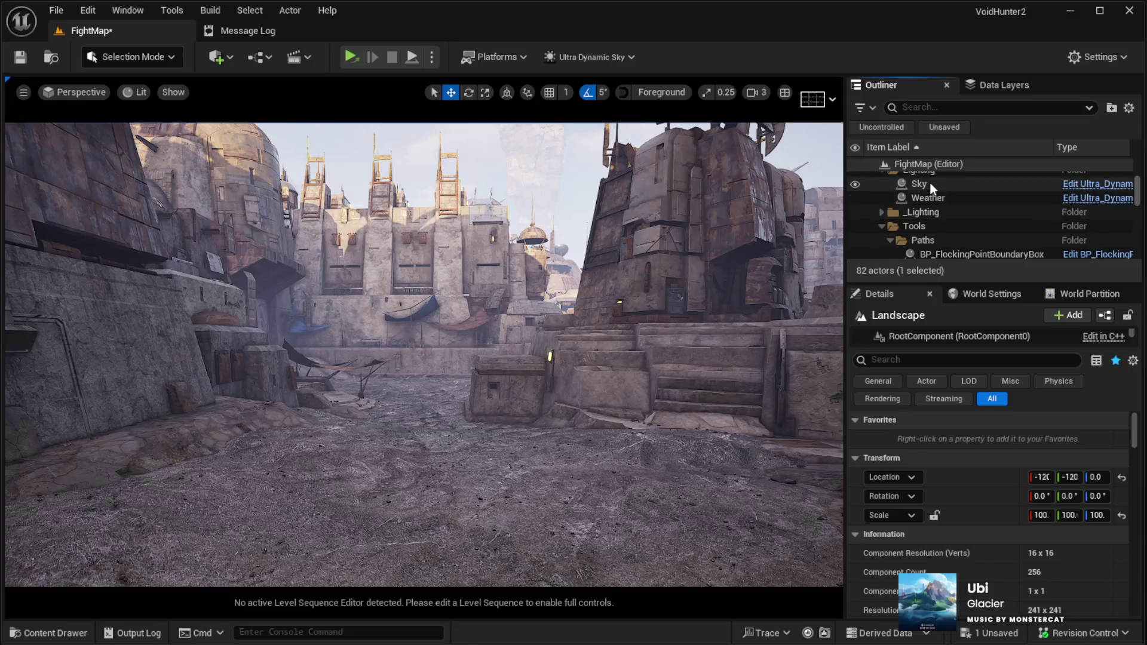
{"action": "left_click", "coordinate": [930, 184]}
{"action": "left_click", "coordinate": [1057, 440]}
Step: Set the Sky's Time Of Day to 1100, look around the relit courtyard, then enter Landscape Mode
{"action": "type", "text": "1100"}
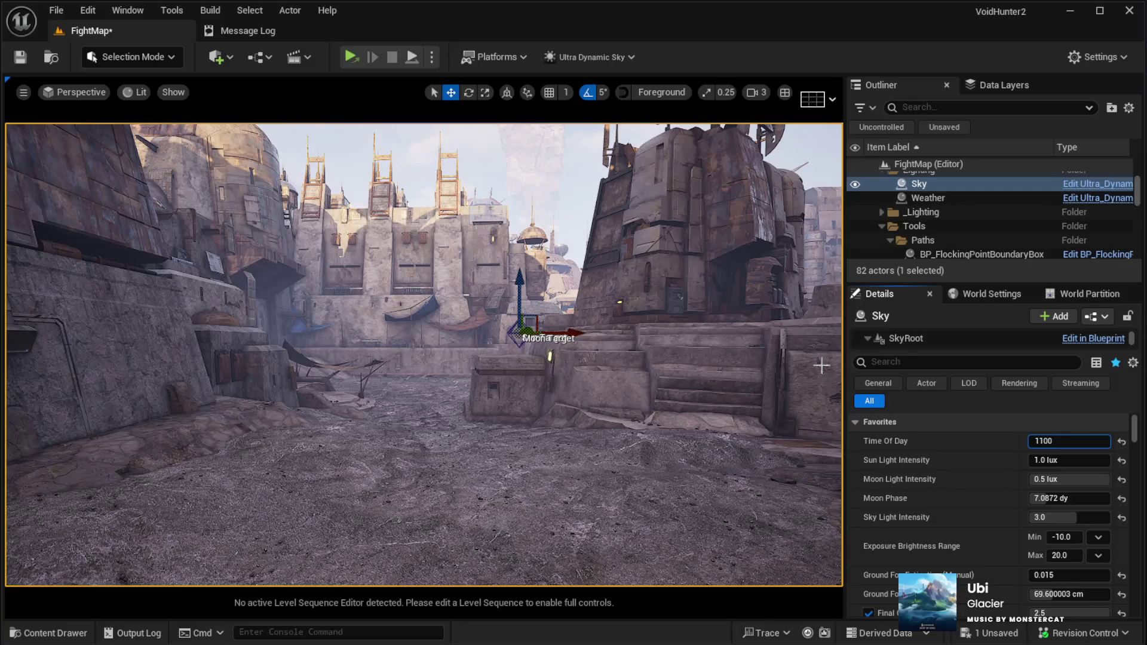
{"action": "key", "text": "Return"}
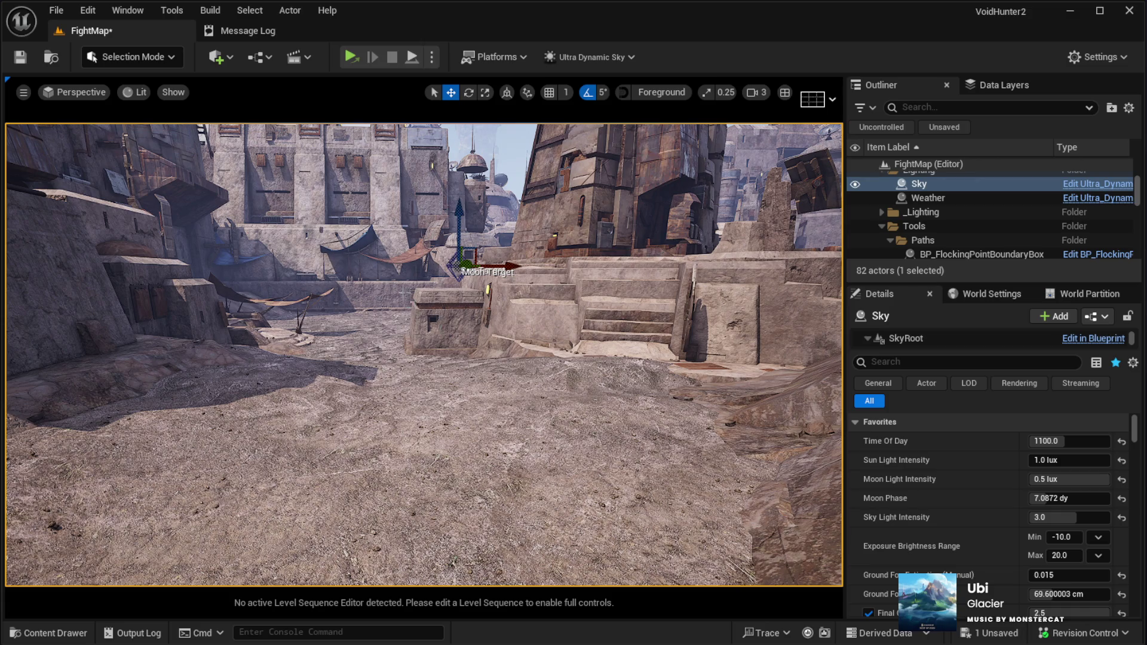
{"action": "left_click_drag", "start_coordinate": [383, 332], "coordinate": [478, 368]}
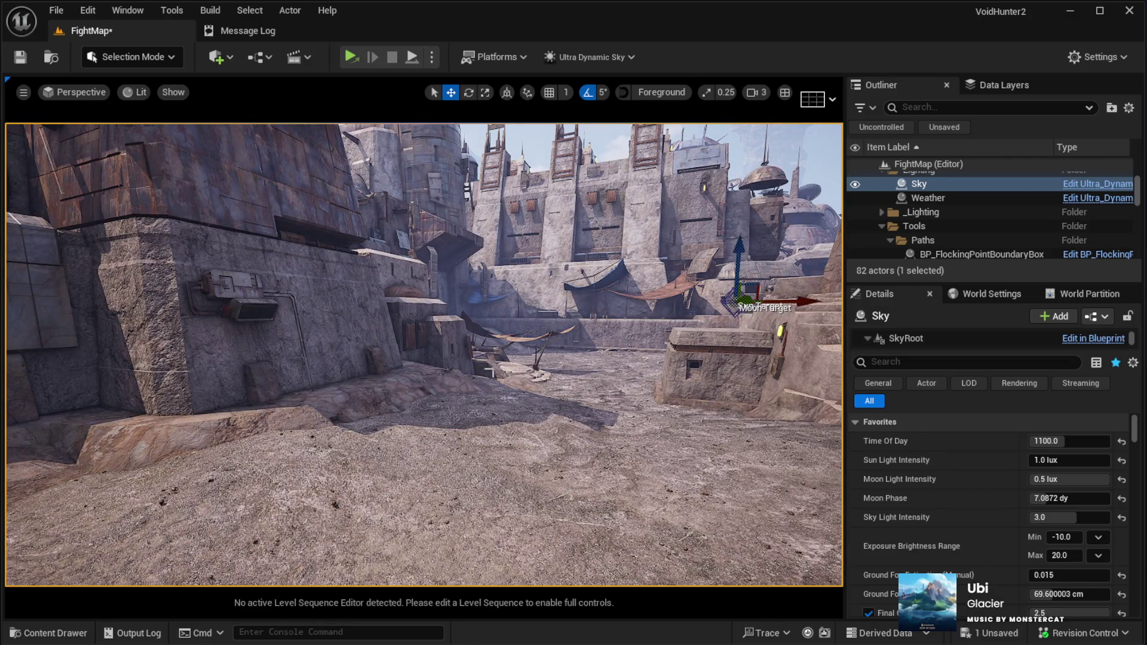
{"action": "left_click_drag", "start_coordinate": [479, 368], "coordinate": [483, 370]}
{"action": "mouse_move", "coordinate": [352, 331]}
{"action": "left_mouse_down"}
{"action": "mouse_move", "coordinate": [412, 337]}
{"action": "mouse_move", "coordinate": [382, 338]}
{"action": "mouse_move", "coordinate": [400, 338]}
{"action": "mouse_move", "coordinate": [420, 537]}
{"action": "mouse_move", "coordinate": [141, 125]}
{"action": "left_mouse_up"}
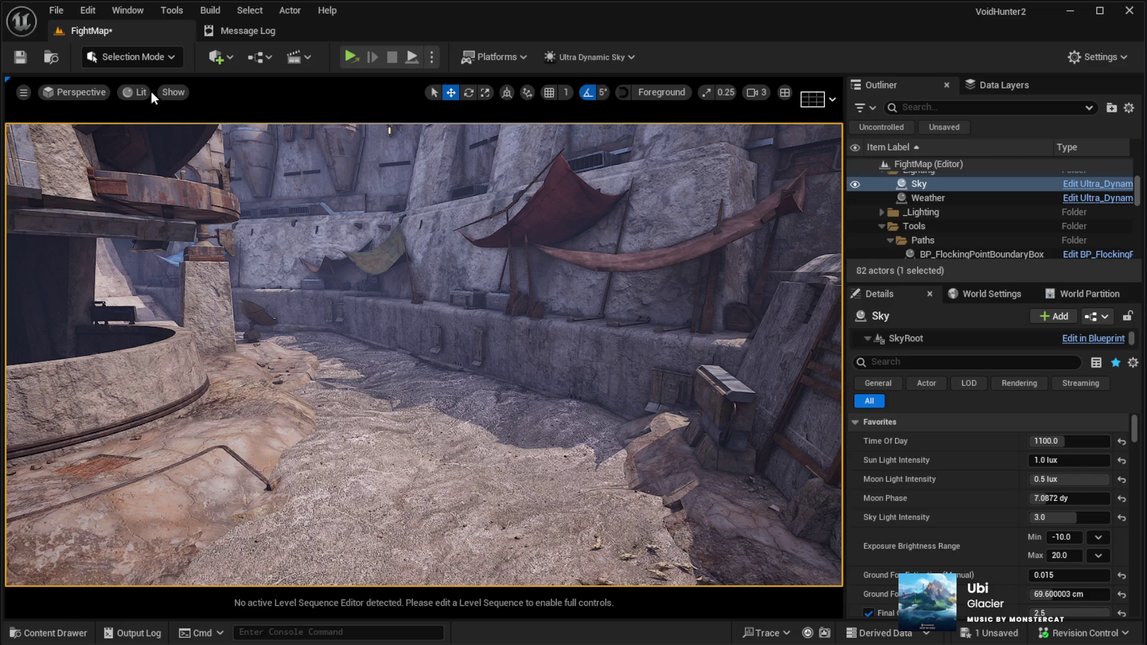
{"action": "key", "text": "shift+2"}
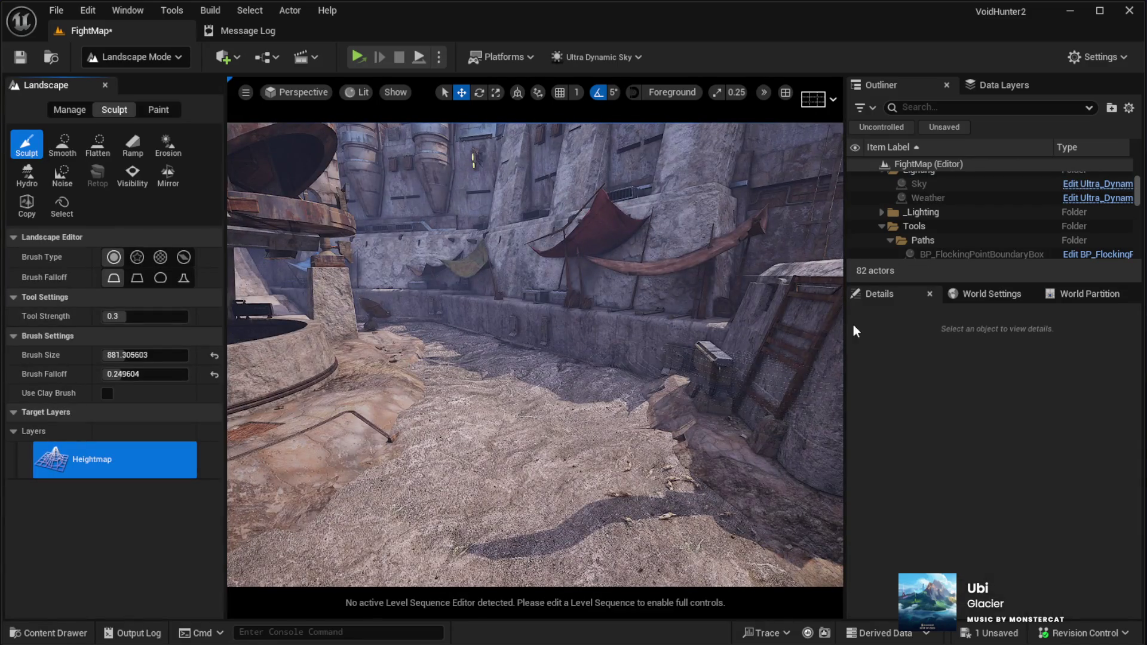
Step: Narrow the side panels to widen the viewport, pick the Smooth sculpt tool, and frame the terrain by the walls
{"action": "left_click_drag", "start_coordinate": [878, 323], "coordinate": [1016, 324]}
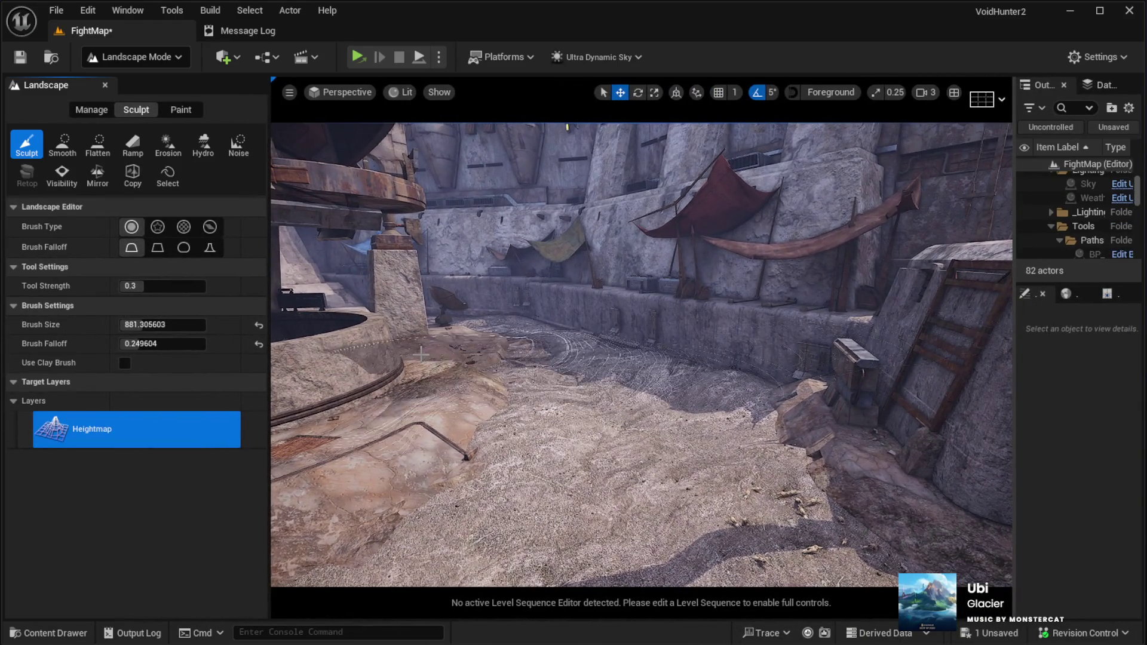
{"action": "left_click_drag", "start_coordinate": [269, 360], "coordinate": [219, 361]}
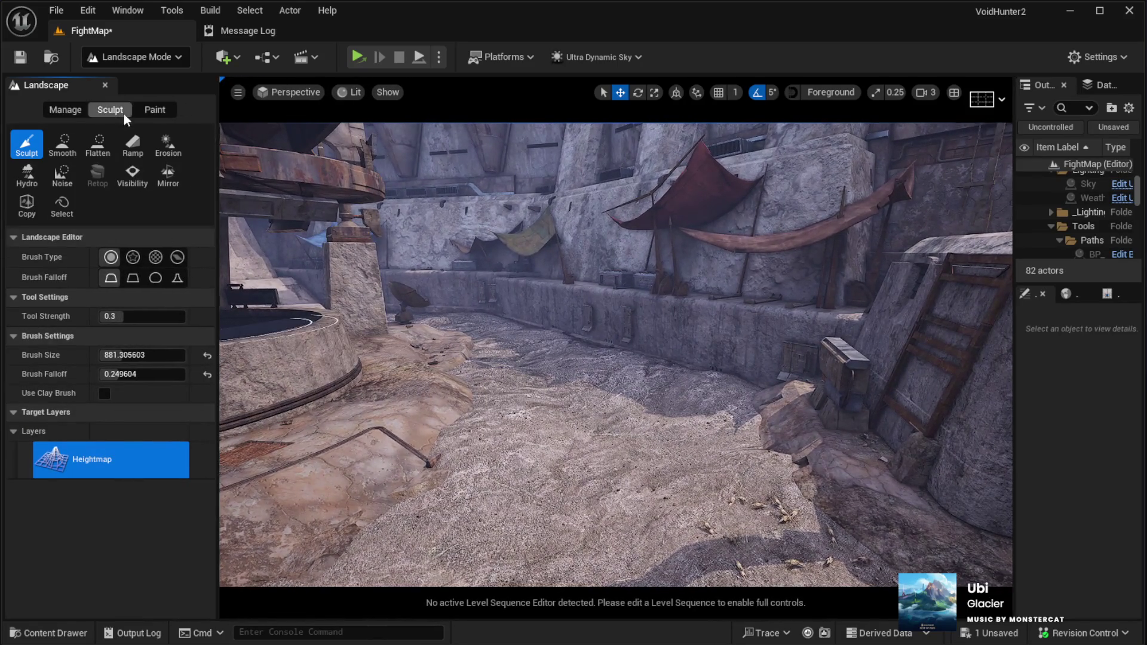
{"action": "left_click", "coordinate": [62, 144]}
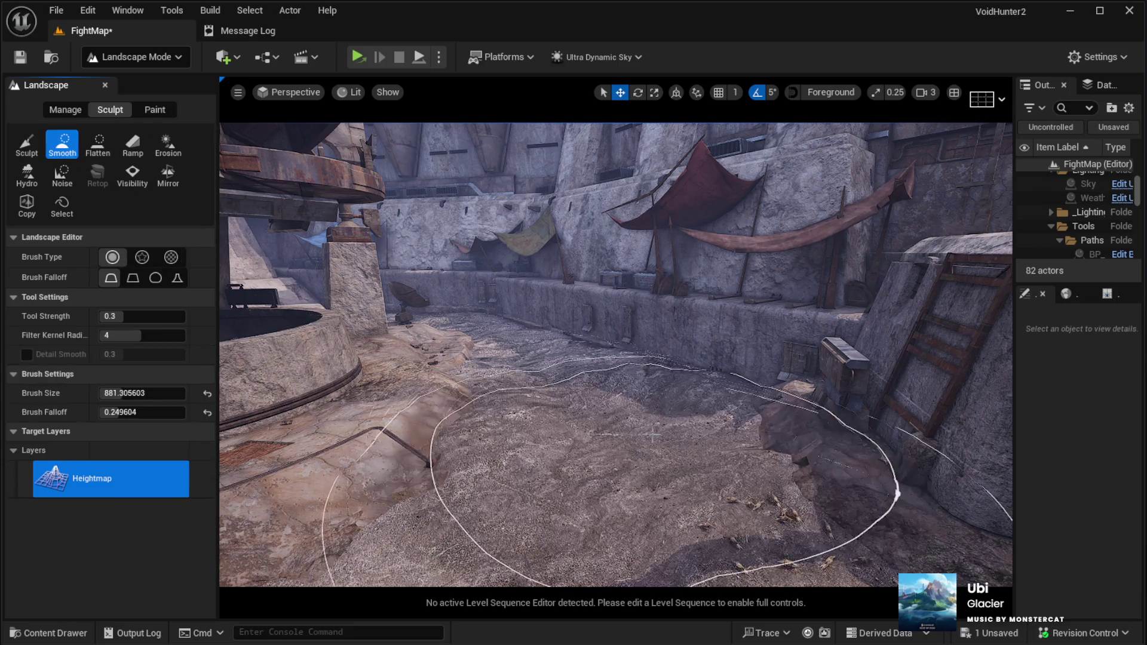
{"action": "scroll", "coordinate": [610, 428], "scroll_direction": "up", "scroll_amount": 2}
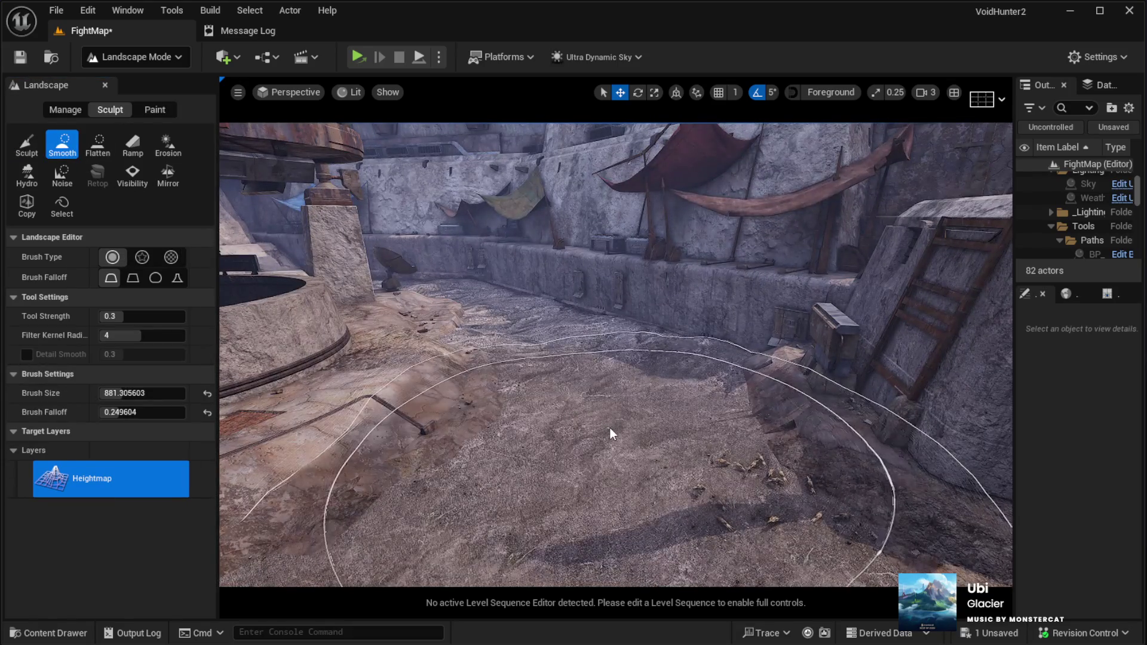
{"action": "left_click_drag", "start_coordinate": [611, 428], "coordinate": [538, 374]}
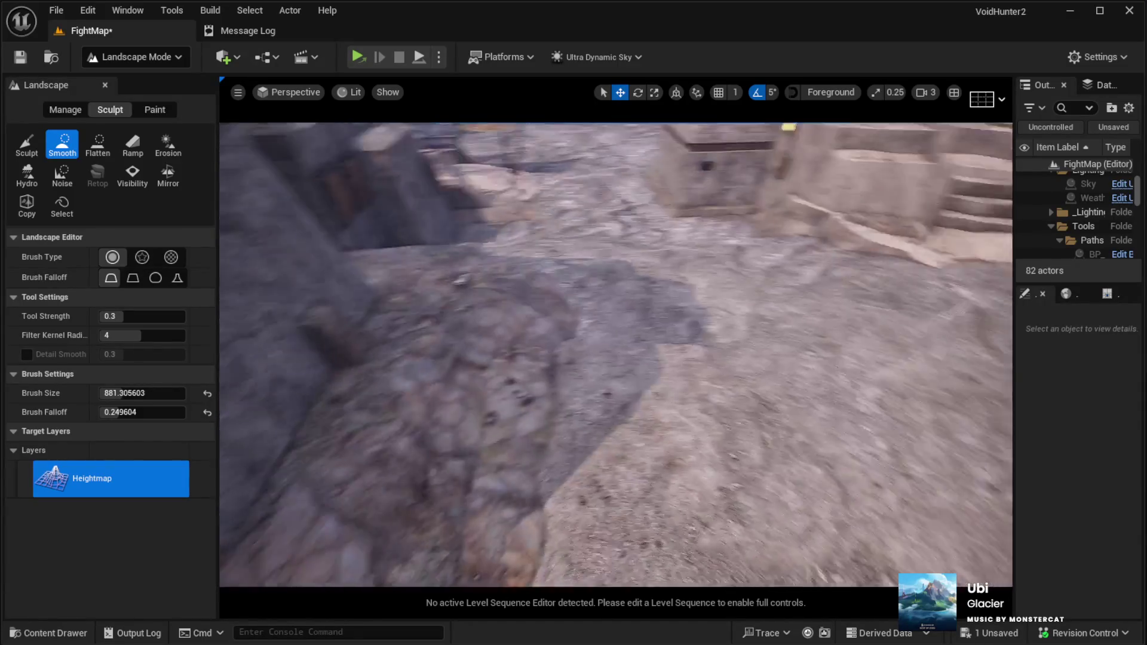
{"action": "mouse_move", "coordinate": [634, 297]}
{"action": "left_mouse_down"}
{"action": "mouse_move", "coordinate": [615, 370]}
{"action": "mouse_move", "coordinate": [538, 333]}
{"action": "mouse_move", "coordinate": [621, 323]}
{"action": "mouse_move", "coordinate": [625, 294]}
{"action": "mouse_move", "coordinate": [591, 278]}
{"action": "left_mouse_up"}
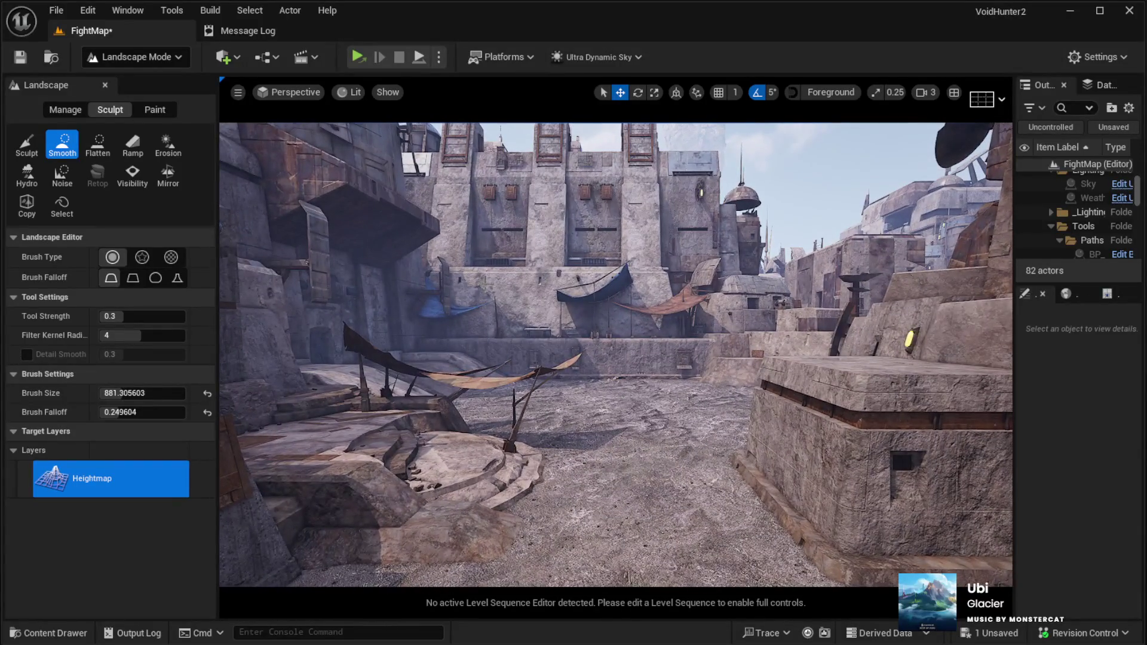
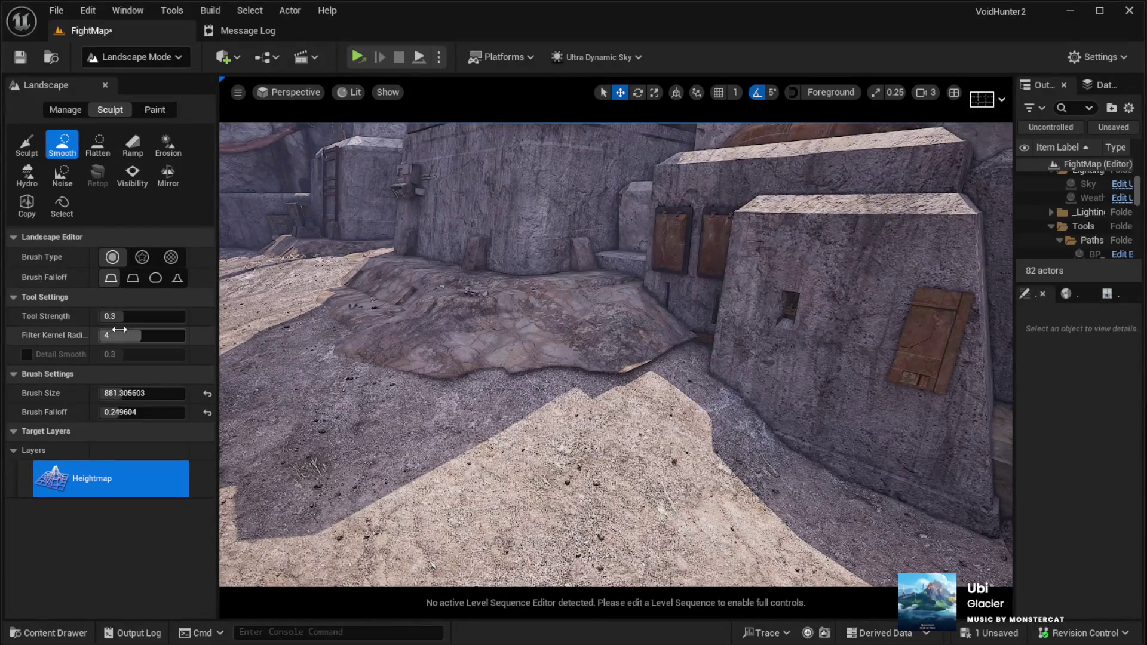
Step: Switch the landscape tool from Smooth to Sculpt and shrink the brush to about 346
{"action": "left_click", "coordinate": [30, 159]}
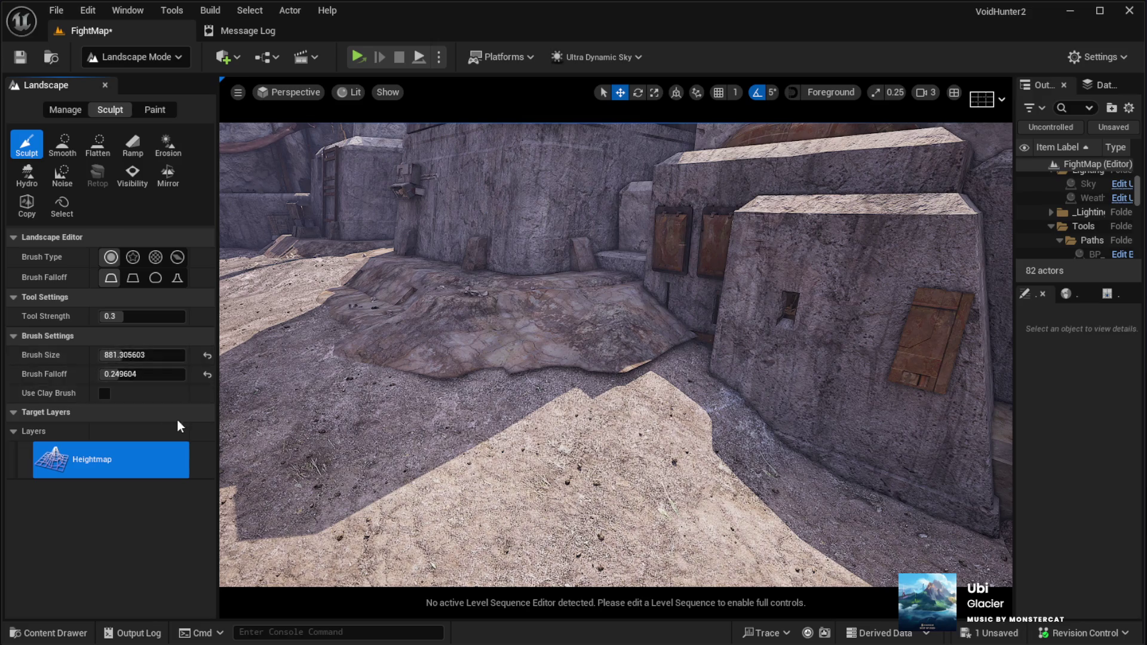
{"action": "left_click_drag", "start_coordinate": [122, 354], "coordinate": [106, 355]}
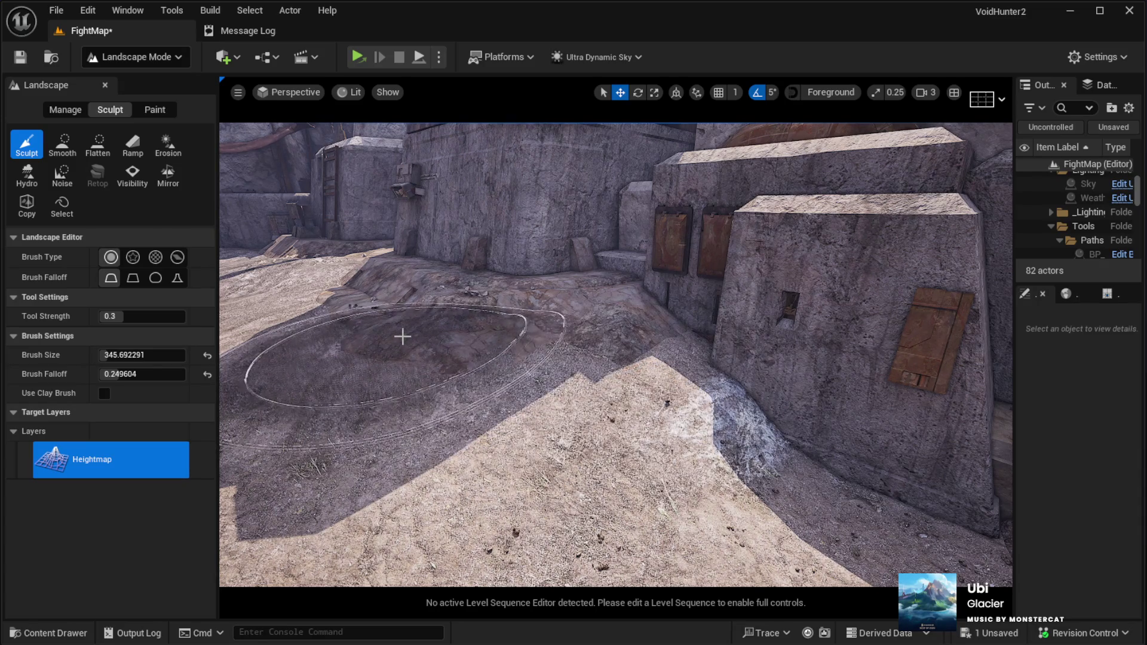
{"action": "mouse_move", "coordinate": [481, 377]}
{"action": "left_mouse_down"}
{"action": "mouse_move", "coordinate": [460, 382]}
{"action": "mouse_move", "coordinate": [370, 356]}
{"action": "left_mouse_up"}
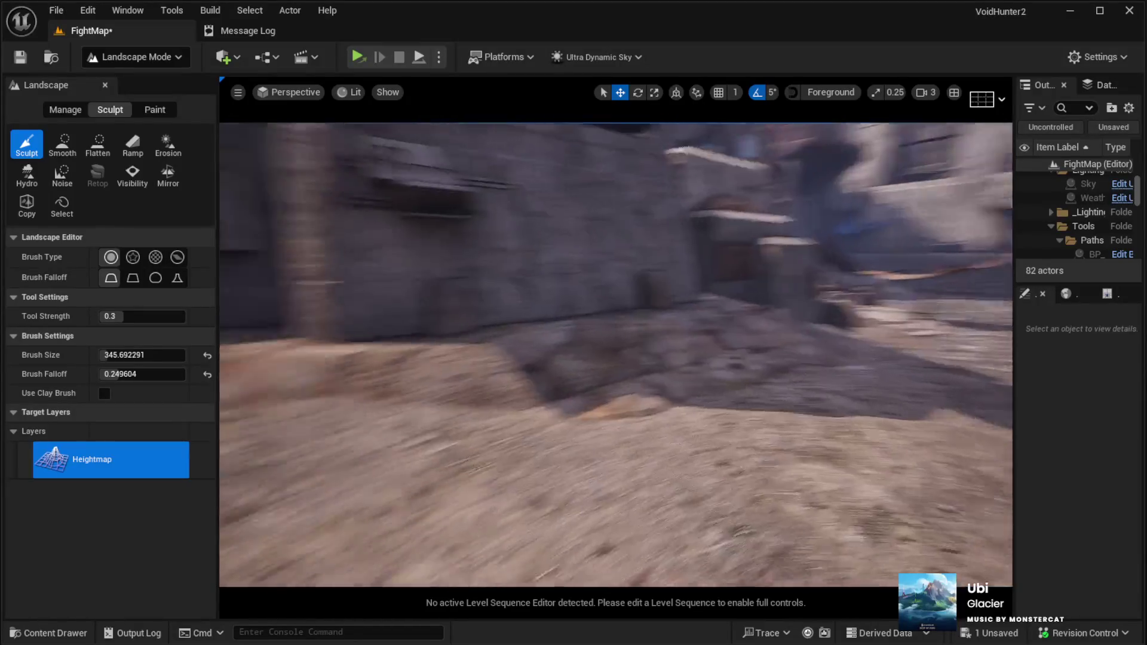
{"action": "key", "text": "w"}
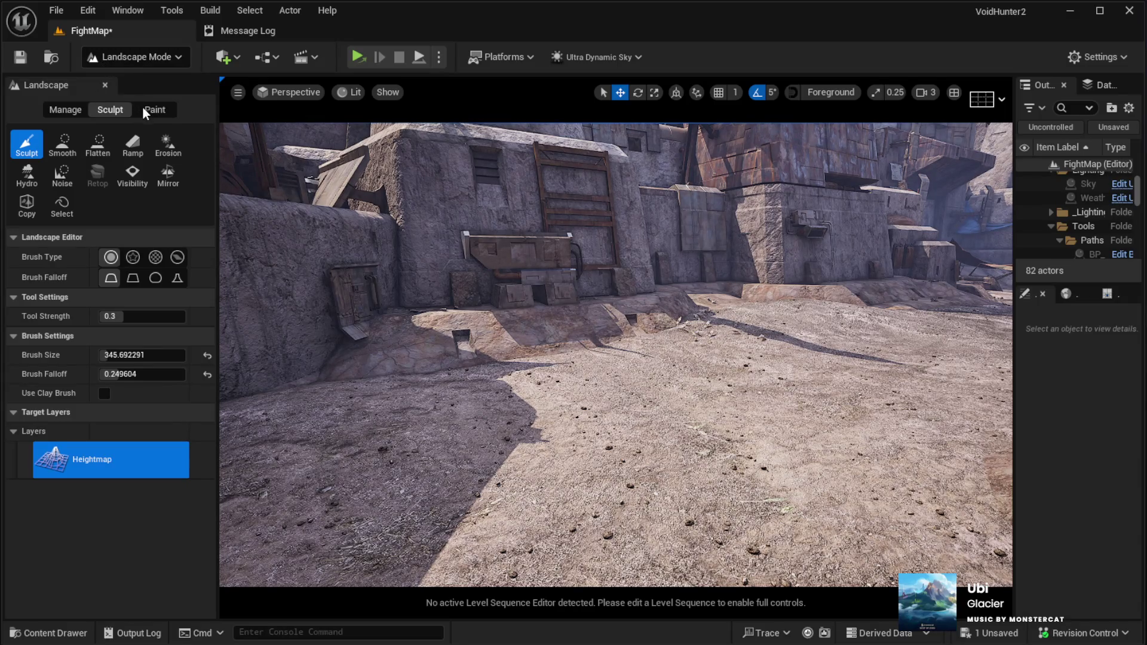
Step: Enter Foliage Mode (Shift+3), widen the palette panel, and select all 30 foliage types with Ctrl+A
{"action": "key", "text": "shift+3"}
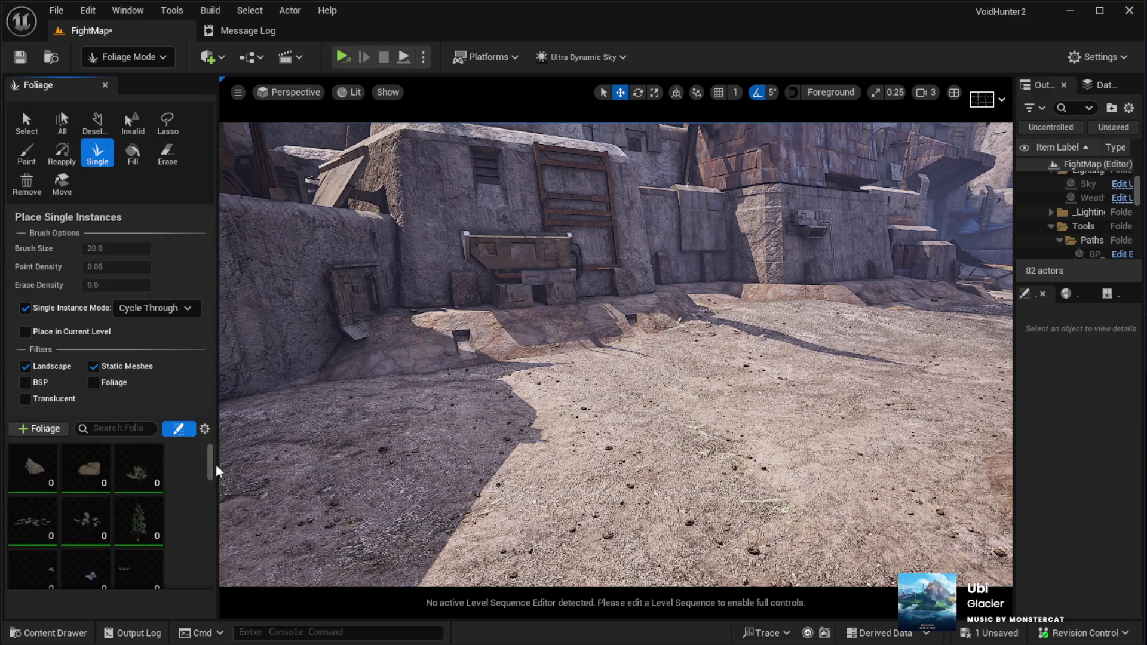
{"action": "left_click_drag", "start_coordinate": [213, 467], "coordinate": [214, 487]}
{"action": "scroll", "coordinate": [214, 486], "scroll_direction": "up", "scroll_amount": 1}
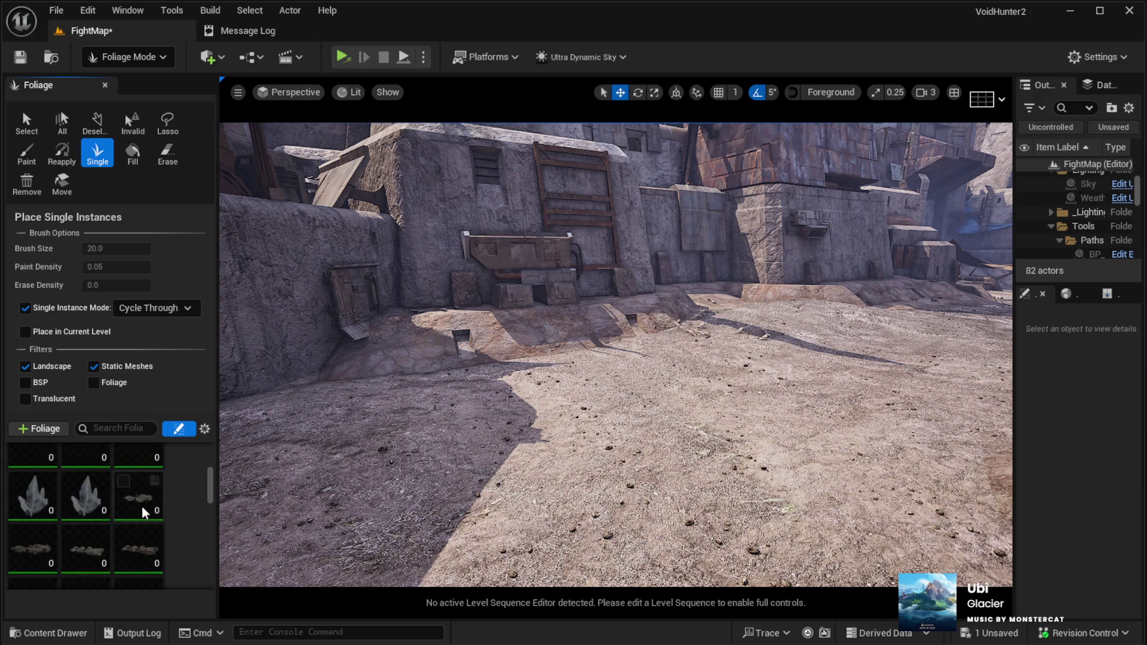
{"action": "left_click_drag", "start_coordinate": [210, 494], "coordinate": [213, 579]}
{"action": "mouse_move", "coordinate": [217, 519]}
{"action": "left_mouse_down"}
{"action": "mouse_move", "coordinate": [299, 517]}
{"action": "mouse_move", "coordinate": [291, 515]}
{"action": "left_mouse_up"}
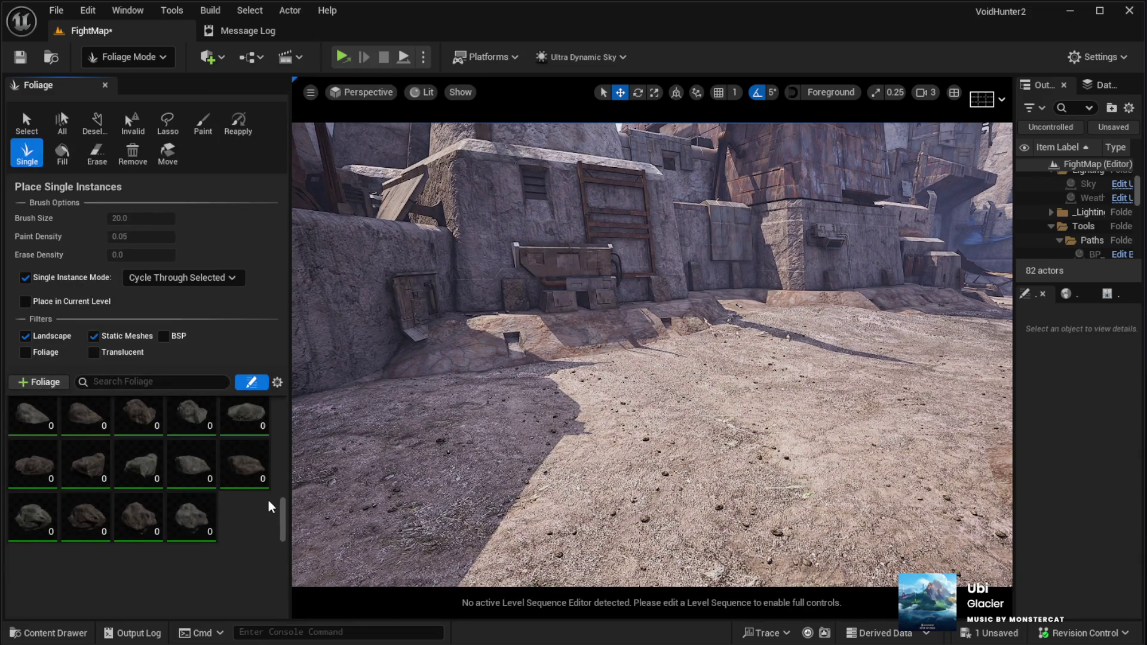
{"action": "left_click_drag", "start_coordinate": [280, 533], "coordinate": [291, 448]}
{"action": "left_click", "coordinate": [54, 505]}
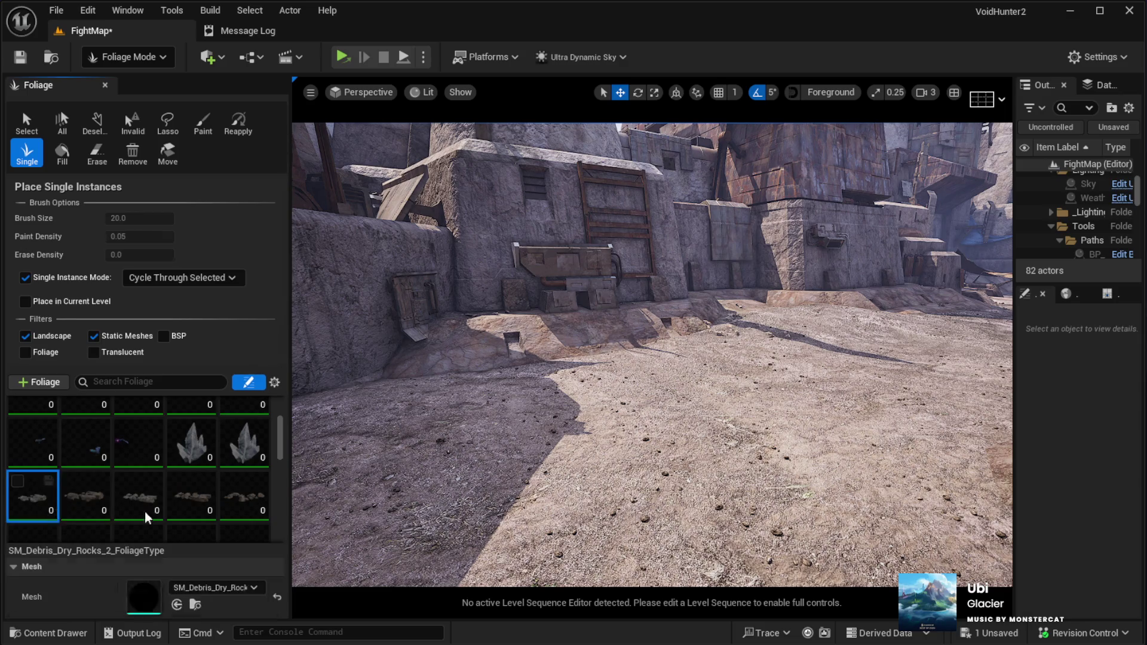
{"action": "left_click_drag", "start_coordinate": [275, 449], "coordinate": [278, 487]}
{"action": "key", "text": "ctrl+a"}
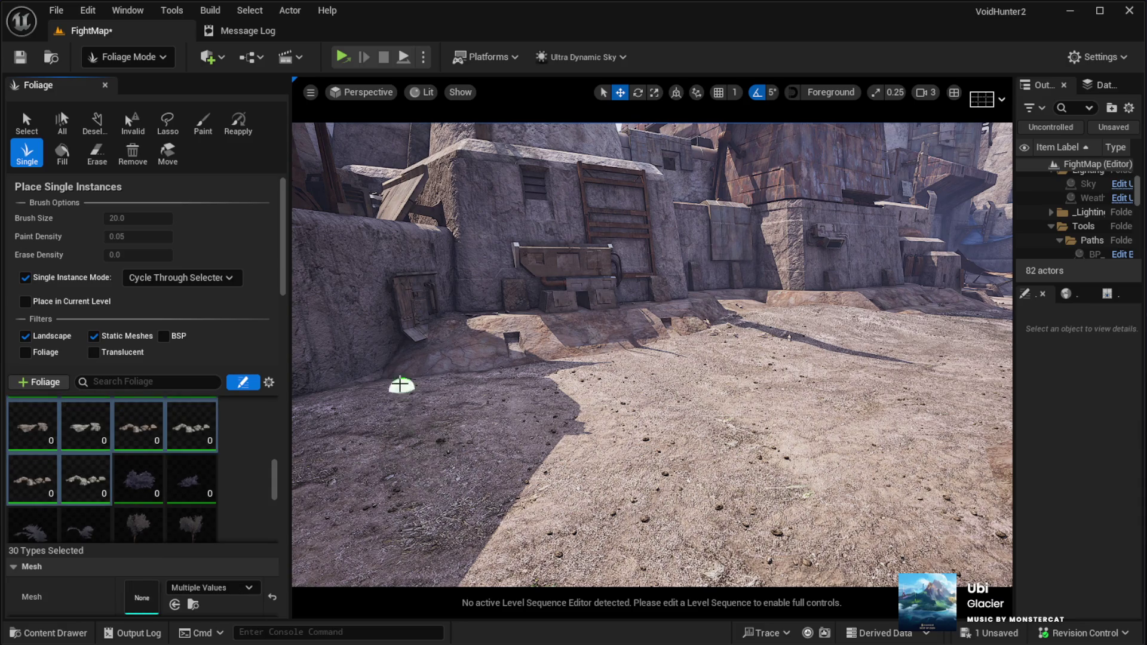
Step: Place a small rock cluster with the Single foliage tool on the ground near the wall corner
{"action": "left_click", "coordinate": [201, 126]}
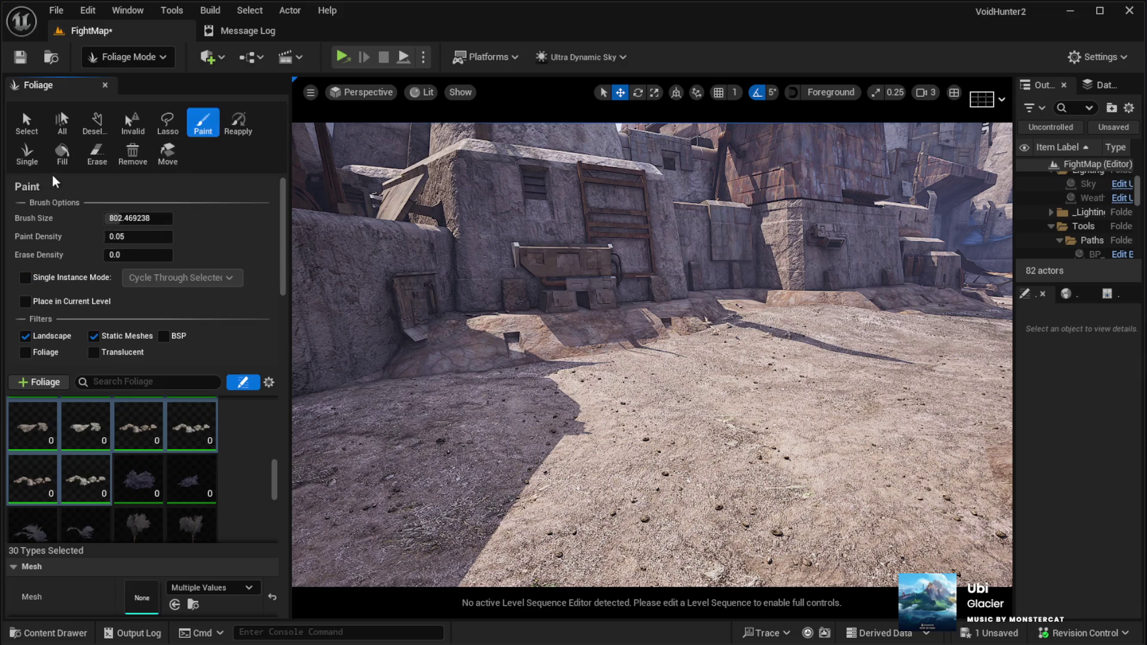
{"action": "left_click", "coordinate": [27, 152]}
{"action": "mouse_move", "coordinate": [478, 401]}
{"action": "left_mouse_down"}
{"action": "mouse_move", "coordinate": [525, 382]}
{"action": "mouse_move", "coordinate": [460, 409]}
{"action": "left_mouse_up"}
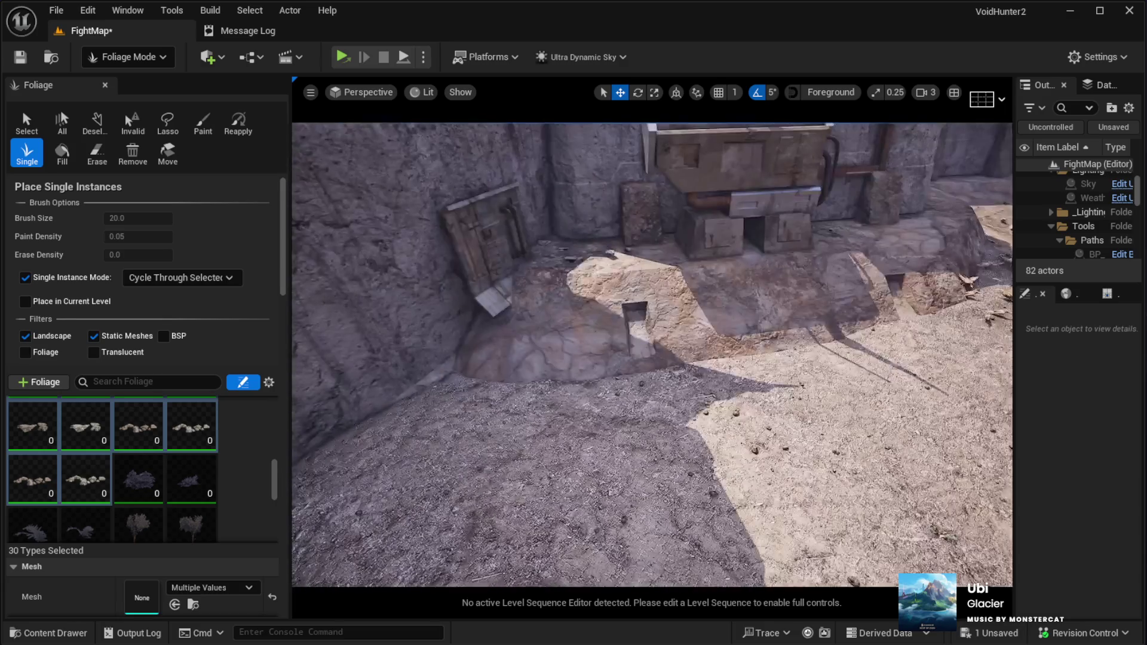
{"action": "left_click", "coordinate": [650, 402]}
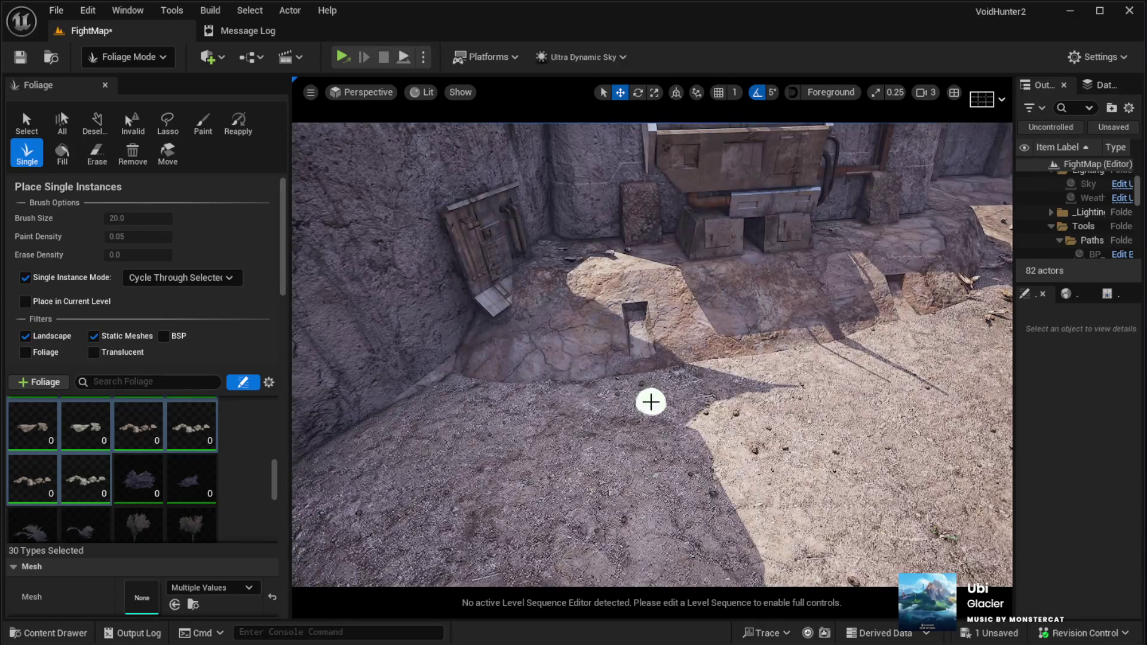
Step: Fly the view past the stairs and the lamp-lit stone block, then choose the foliage Paint tool
{"action": "right_click", "coordinate": [374, 446]}
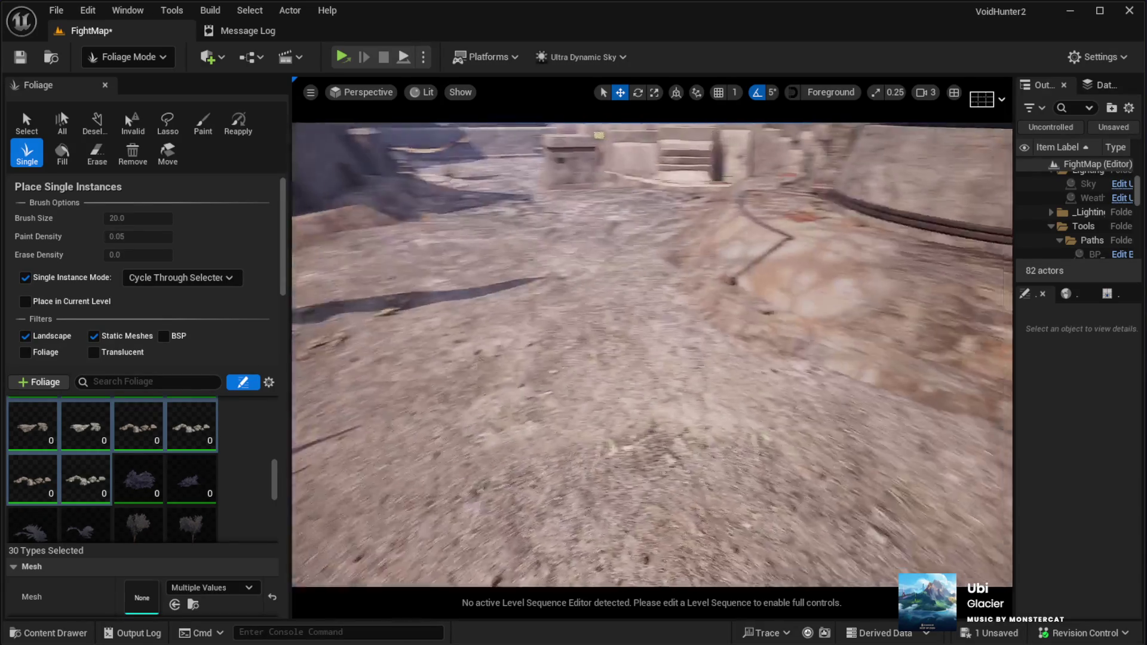
{"action": "key", "text": "w"}
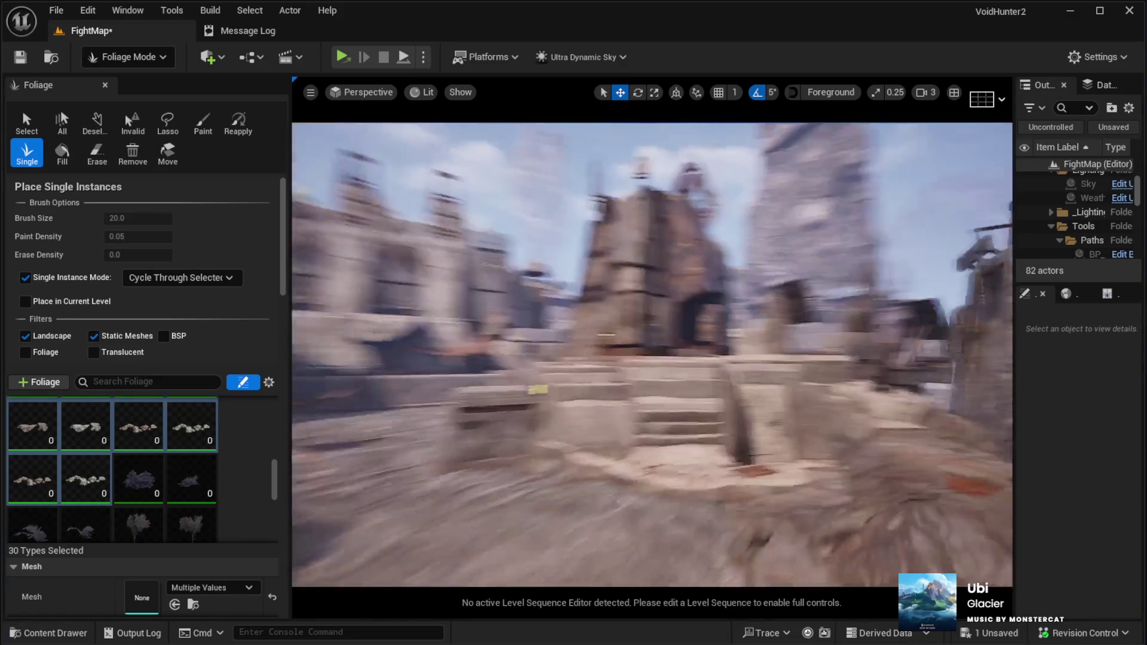
{"action": "key", "text": "w"}
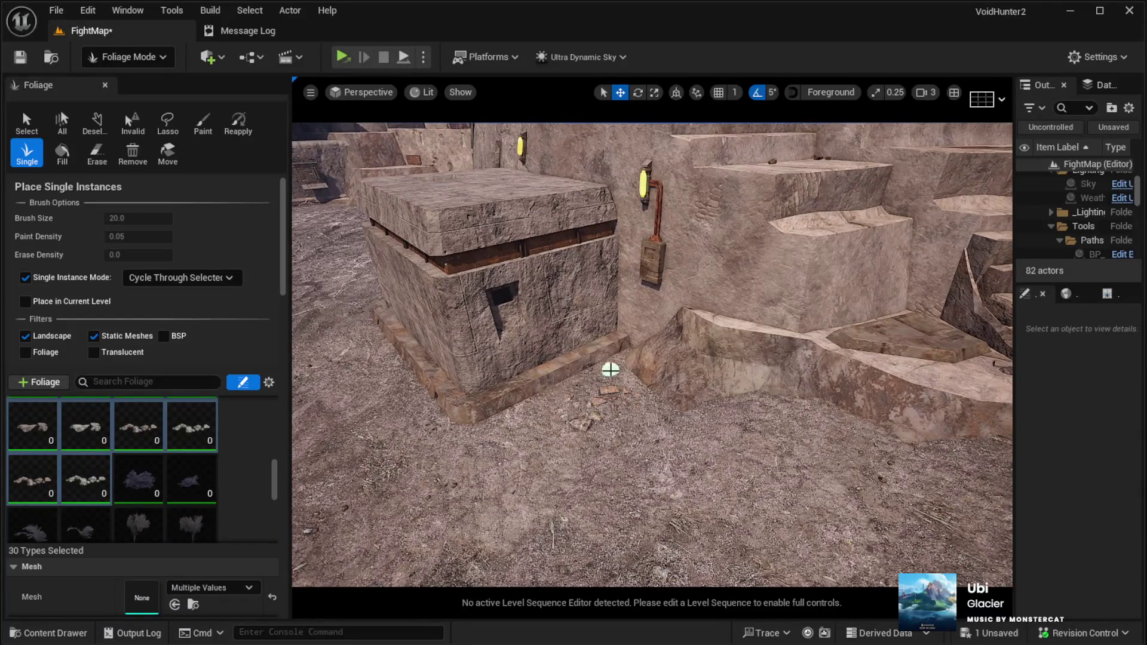
{"action": "key", "text": "w"}
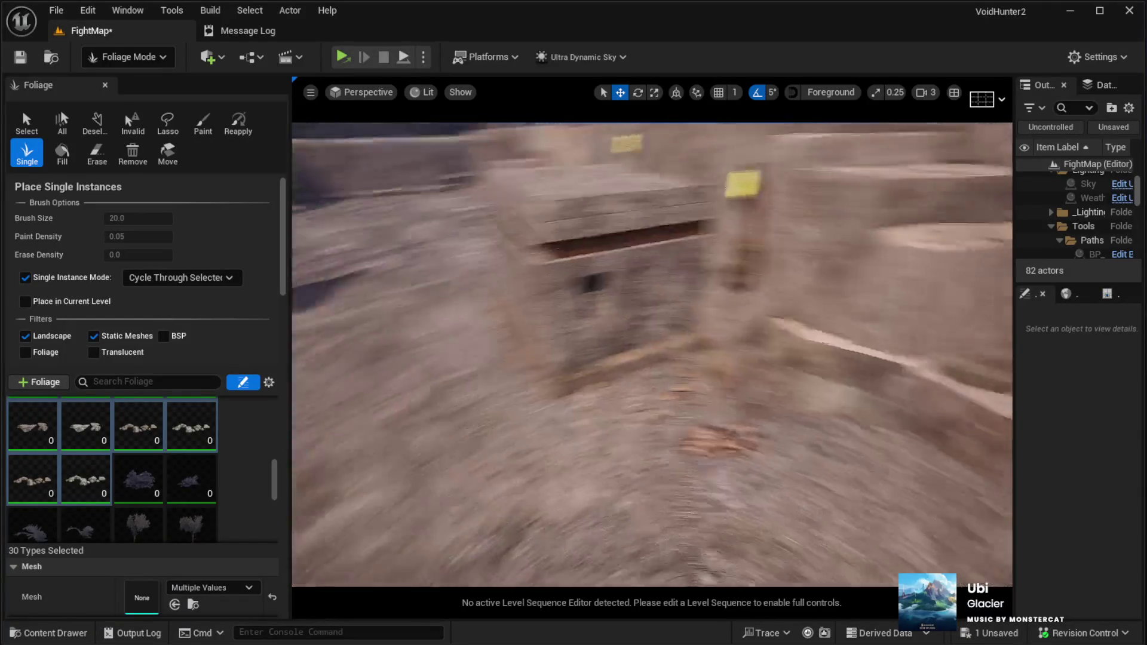
{"action": "key", "text": "w"}
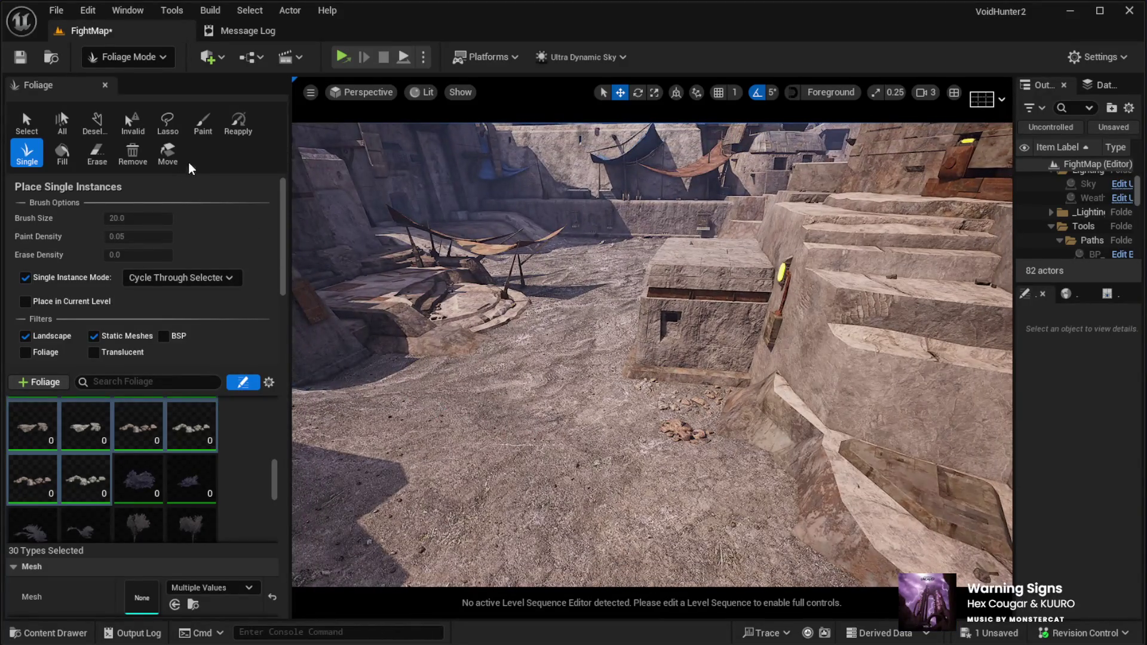
{"action": "left_click", "coordinate": [200, 123]}
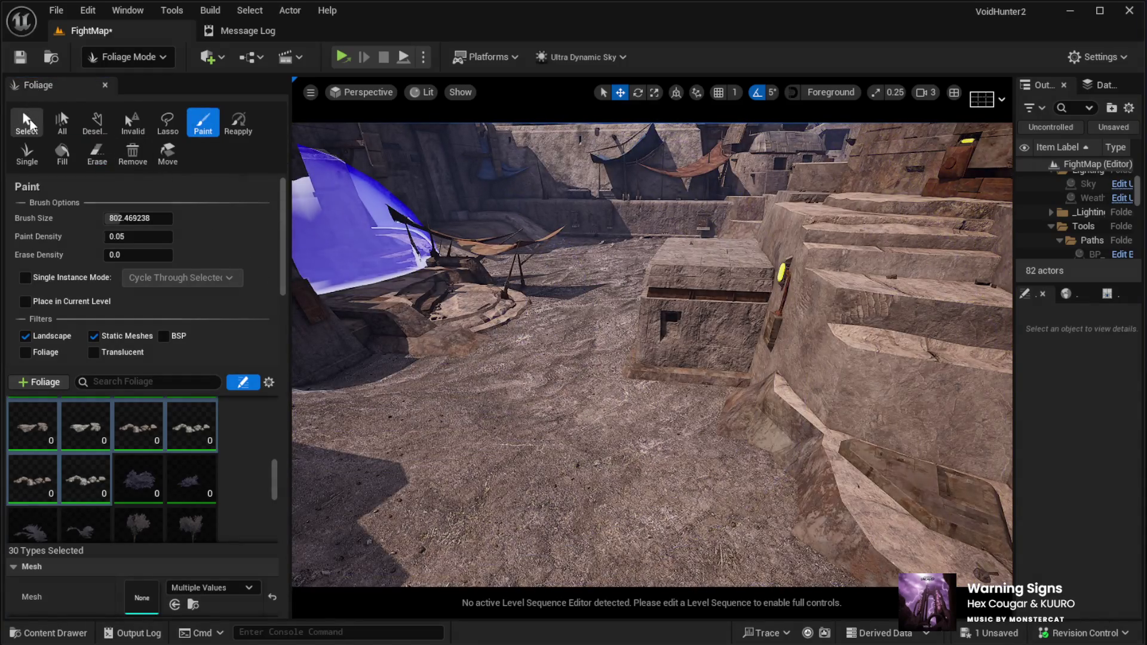
Step: Scatter single debris instances below the wall ledge, then return to Landscape Mode with Shift+2
{"action": "left_click", "coordinate": [27, 153]}
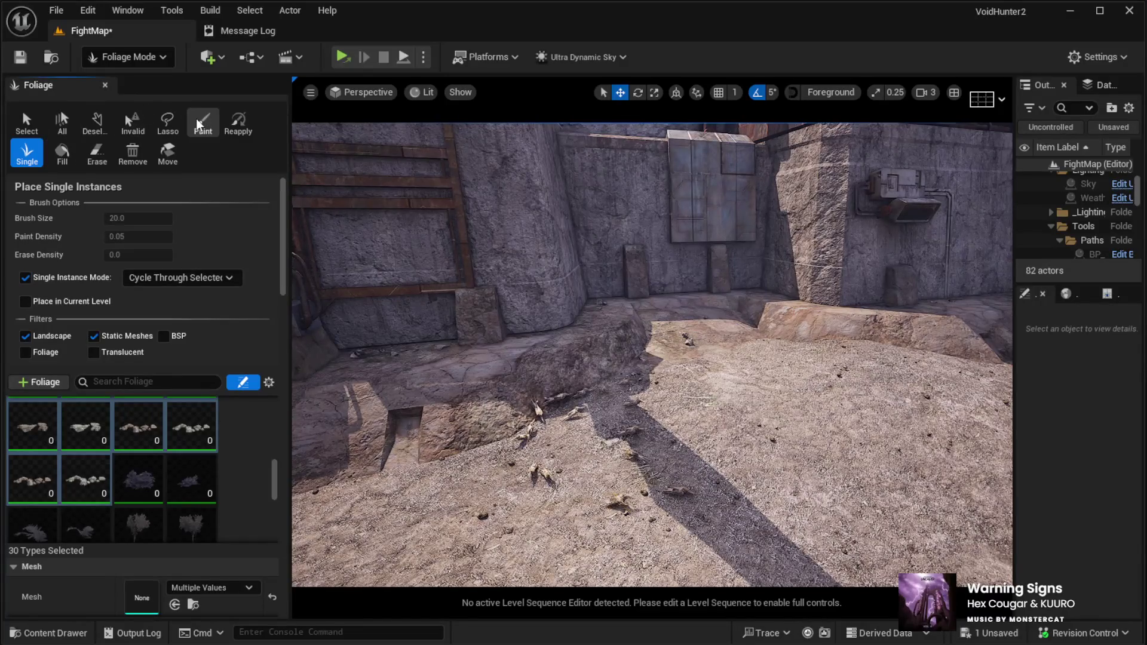
{"action": "left_click", "coordinate": [203, 122]}
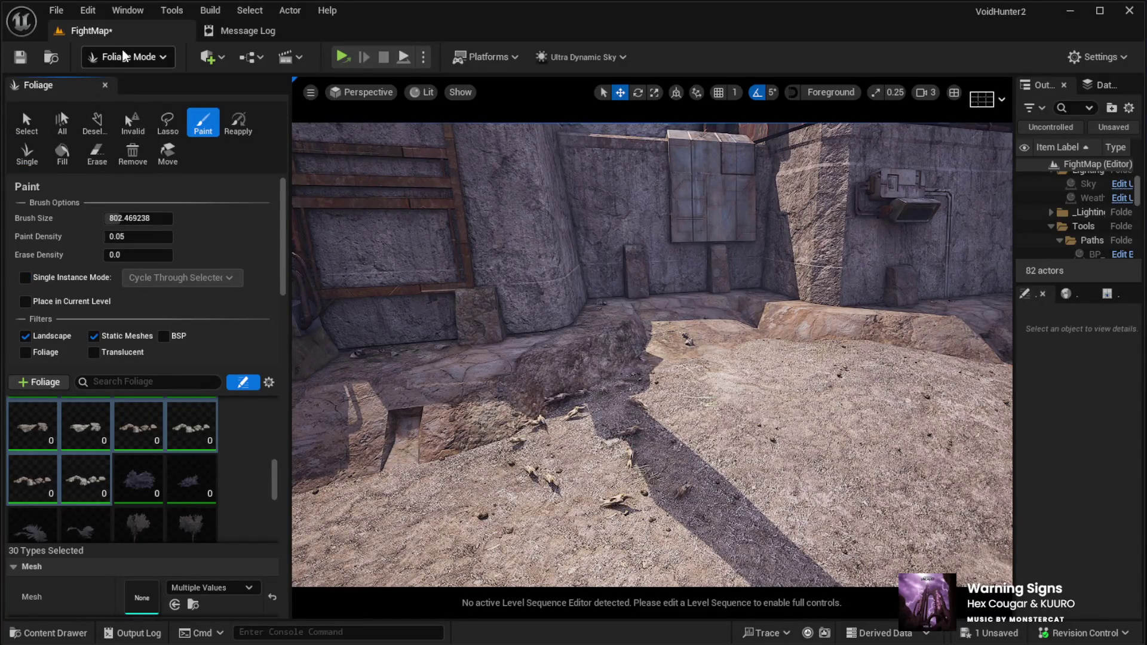
{"action": "key", "text": "shift+2"}
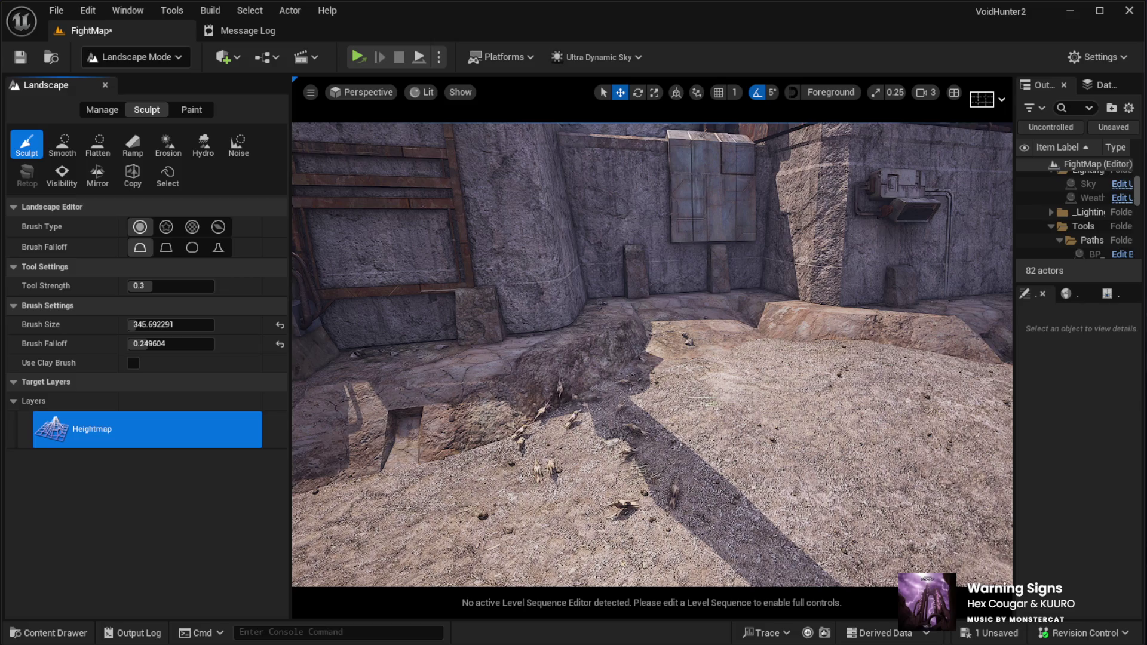
Step: Switch to Landscape Paint, choose the Desert layer, and start editing the brush size
{"action": "left_click", "coordinate": [180, 113]}
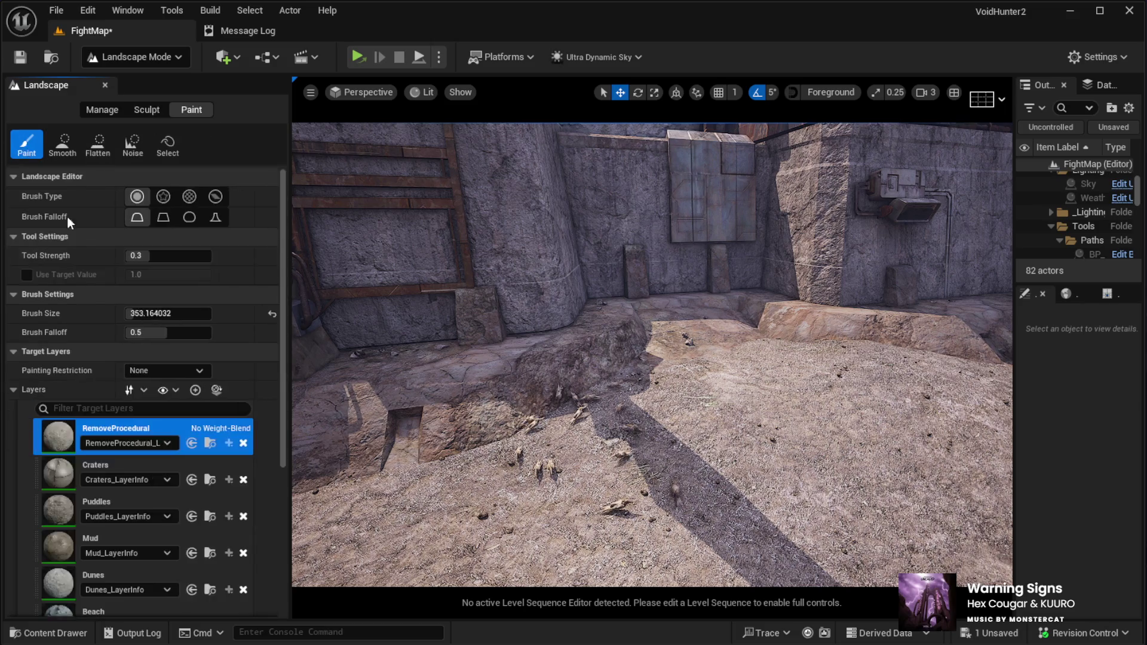
{"action": "scroll", "coordinate": [205, 486], "scroll_direction": "down", "scroll_amount": 5}
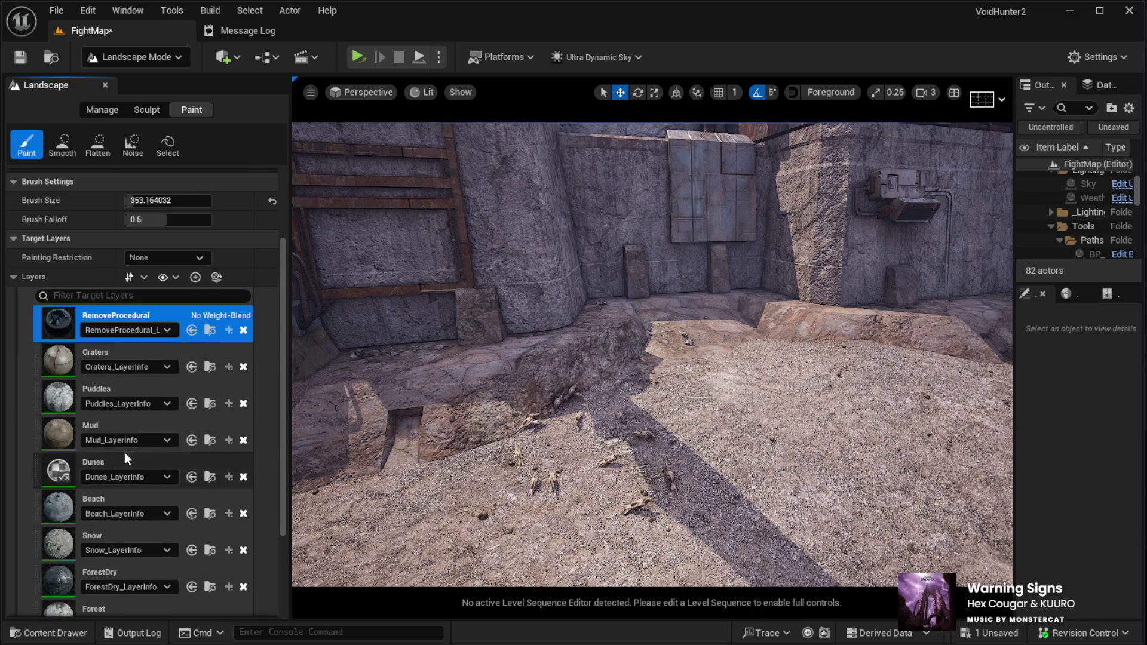
{"action": "scroll", "coordinate": [124, 452], "scroll_direction": "down", "scroll_amount": 3}
{"action": "left_click", "coordinate": [119, 531]}
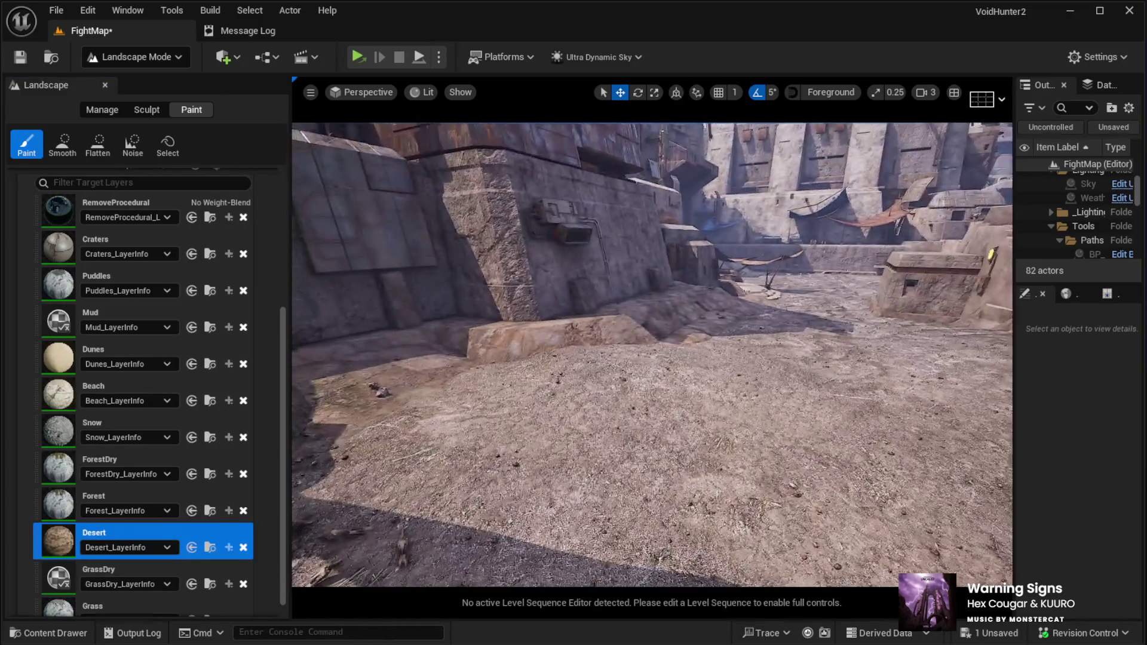
{"action": "scroll", "coordinate": [161, 437], "scroll_direction": "up", "scroll_amount": 6}
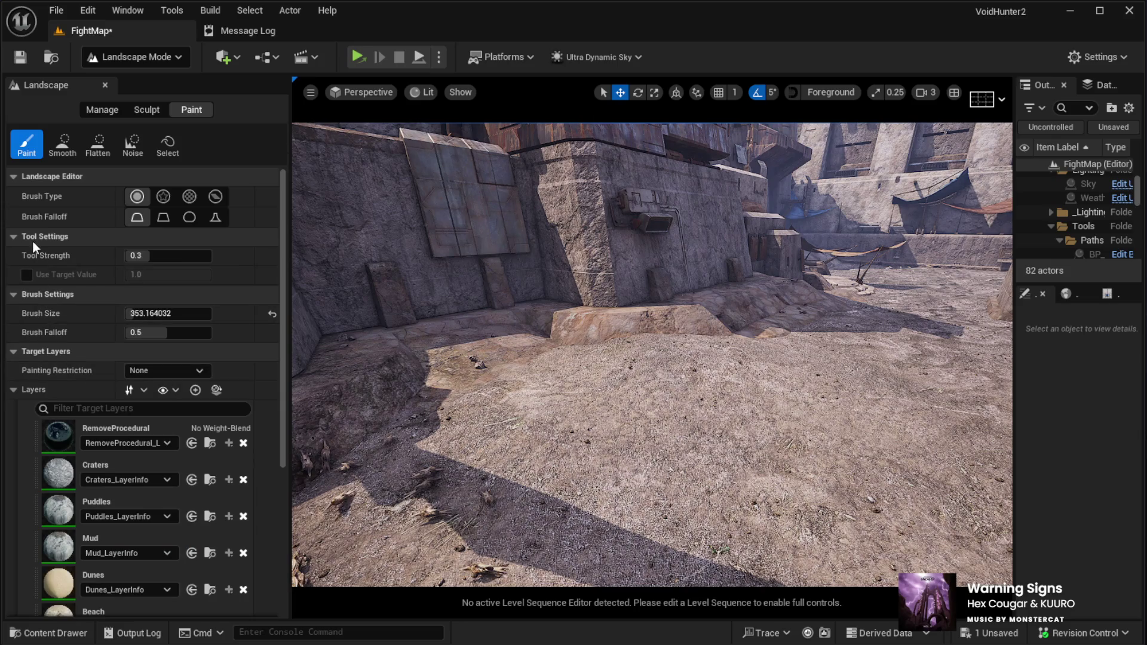
{"action": "left_click", "coordinate": [129, 313]}
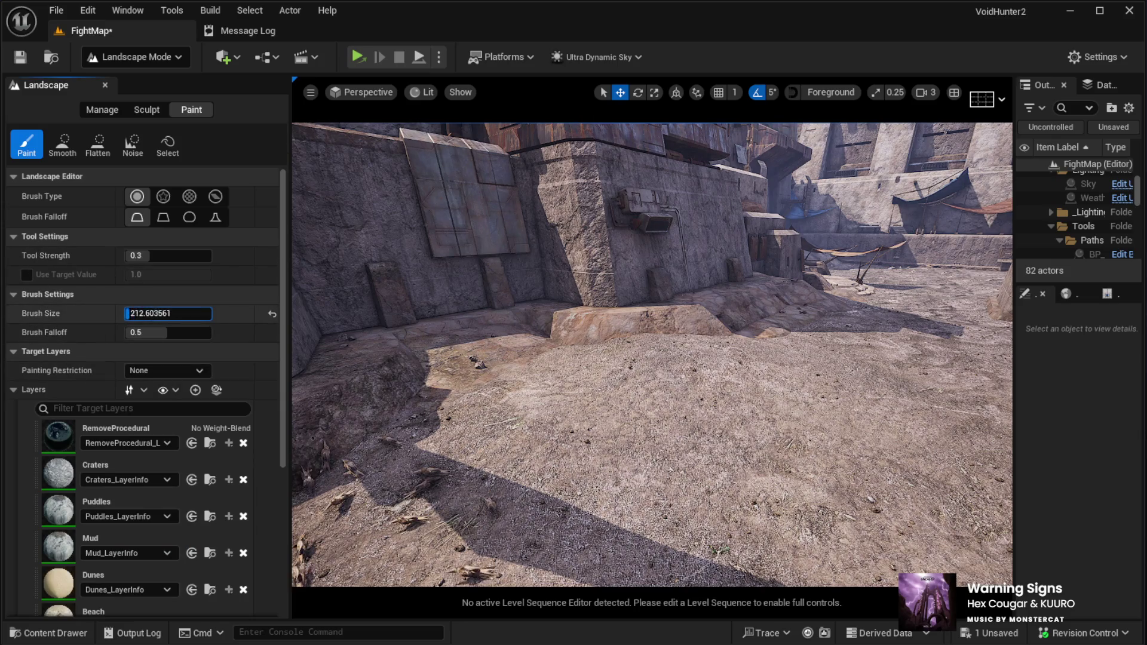
Step: Reduce the paint brush to about 167 and fly to the ground beside the stone building and stairs
{"action": "left_click_drag", "start_coordinate": [129, 312], "coordinate": [108, 313]}
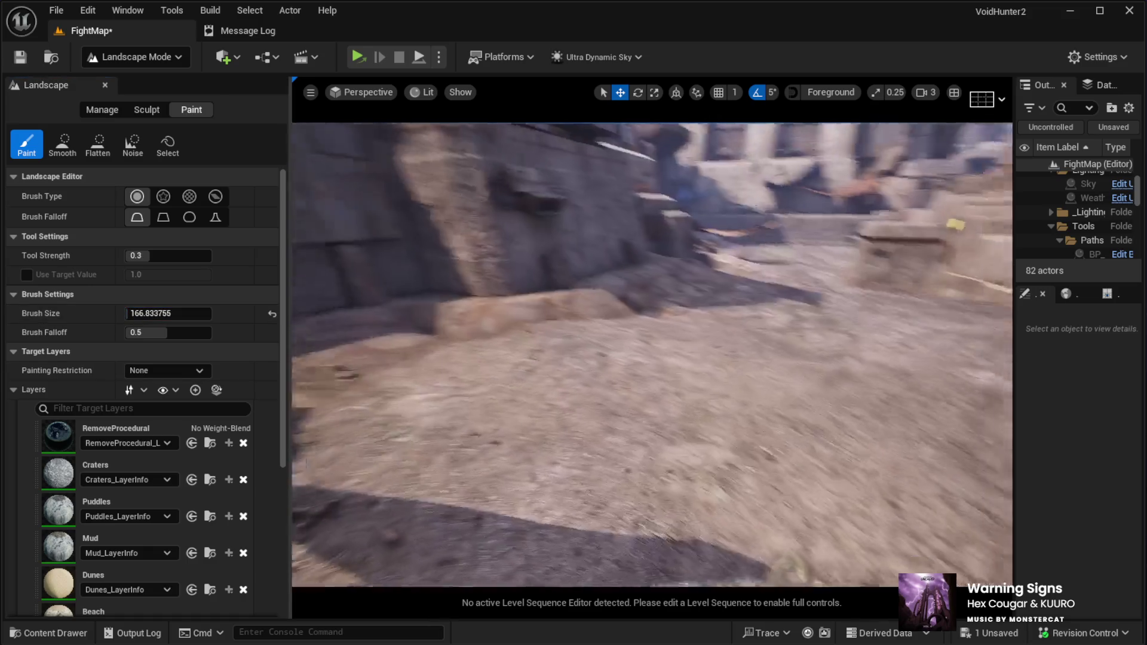
{"action": "mouse_move", "coordinate": [651, 353]}
{"action": "left_mouse_down"}
{"action": "mouse_move", "coordinate": [513, 369]}
{"action": "mouse_move", "coordinate": [591, 342]}
{"action": "mouse_move", "coordinate": [729, 376]}
{"action": "mouse_move", "coordinate": [732, 262]}
{"action": "mouse_move", "coordinate": [762, 403]}
{"action": "mouse_move", "coordinate": [767, 385]}
{"action": "mouse_move", "coordinate": [707, 218]}
{"action": "left_mouse_up"}
{"action": "mouse_move", "coordinate": [650, 302]}
{"action": "left_mouse_down"}
{"action": "mouse_move", "coordinate": [596, 302]}
{"action": "mouse_move", "coordinate": [738, 319]}
{"action": "left_mouse_up"}
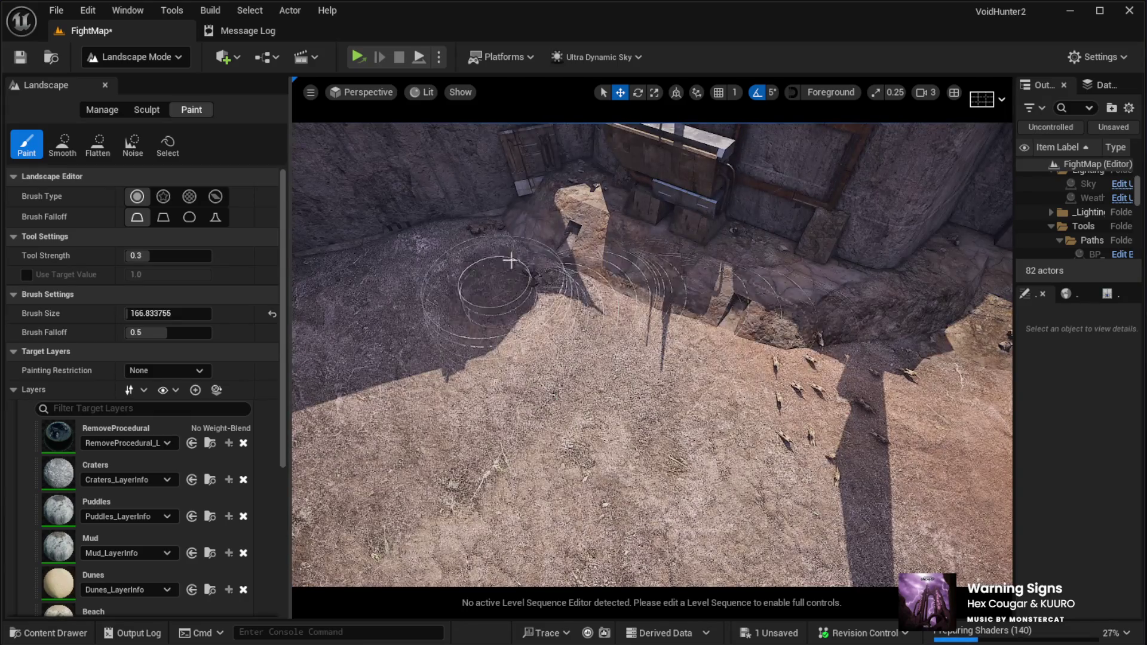
{"action": "left_click_drag", "start_coordinate": [414, 257], "coordinate": [695, 270]}
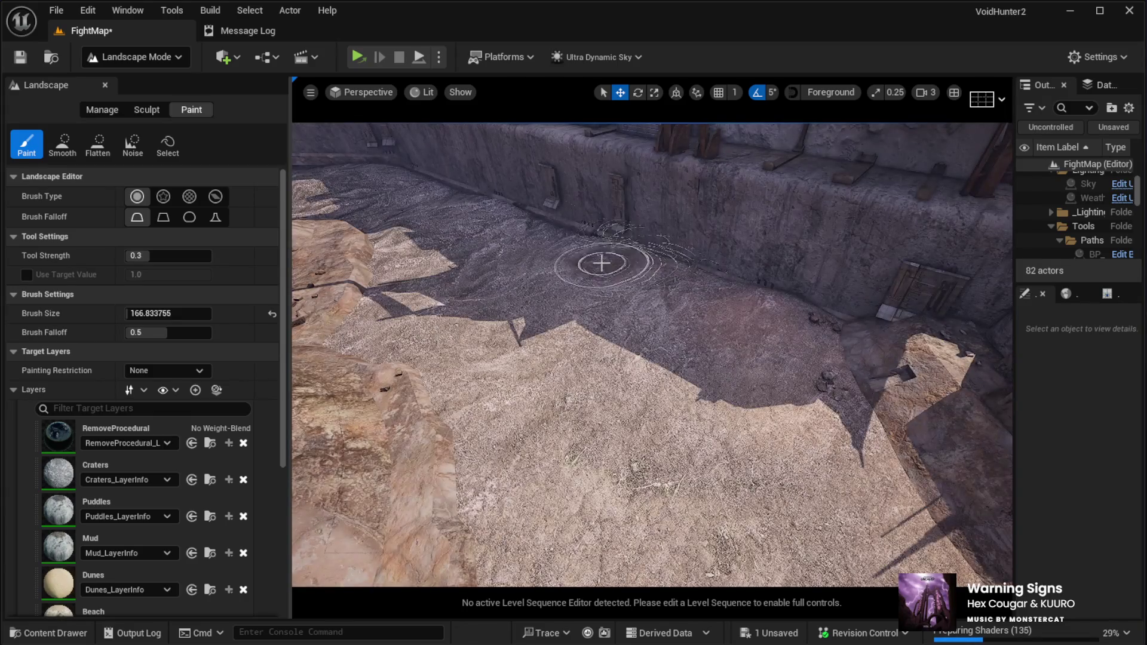
{"action": "left_click_drag", "start_coordinate": [475, 215], "coordinate": [682, 323]}
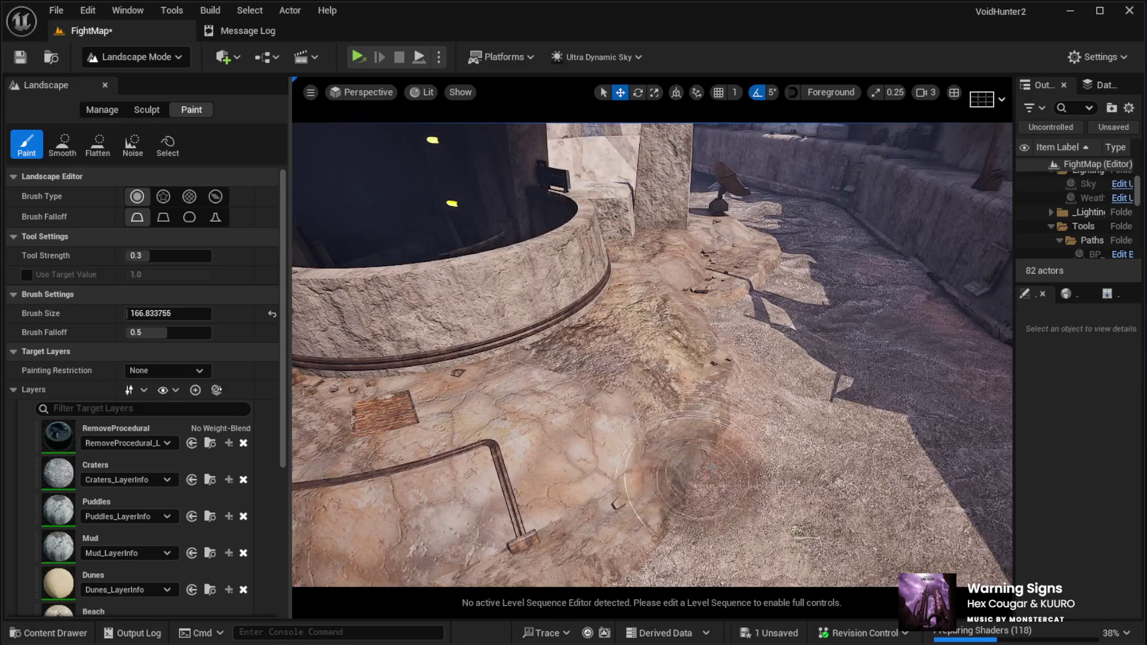
{"action": "mouse_move", "coordinate": [726, 326]}
{"action": "left_mouse_down"}
{"action": "mouse_move", "coordinate": [555, 320]}
{"action": "mouse_move", "coordinate": [537, 323]}
{"action": "mouse_move", "coordinate": [537, 346]}
{"action": "left_mouse_up"}
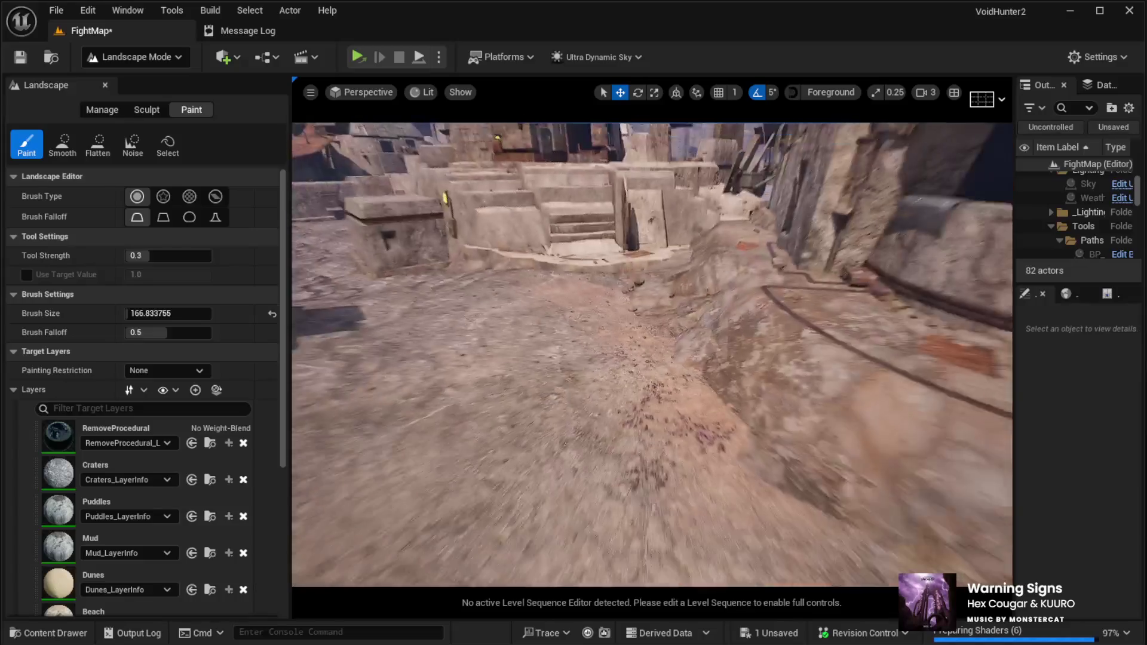
{"action": "left_click_drag", "start_coordinate": [741, 418], "coordinate": [741, 423]}
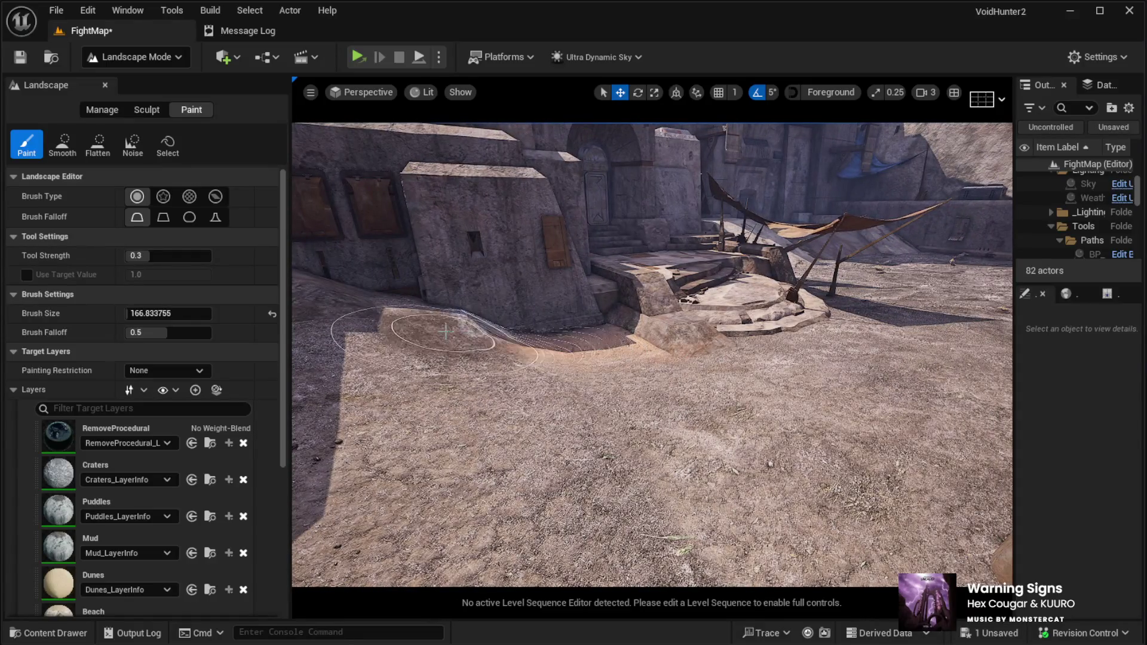
{"action": "scroll", "coordinate": [402, 325], "scroll_direction": "down", "scroll_amount": 3}
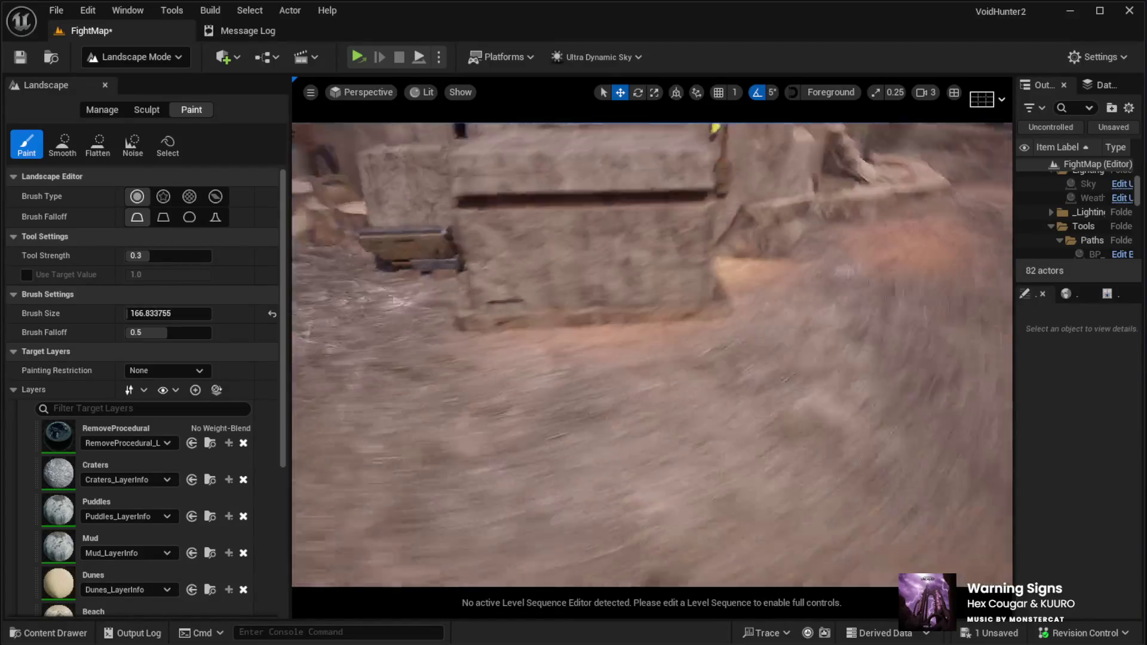
Step: Switch to the Sculpt tool and fly past the round well and ladder building to the long wall
{"action": "scroll", "coordinate": [501, 289], "scroll_direction": "down", "scroll_amount": 2}
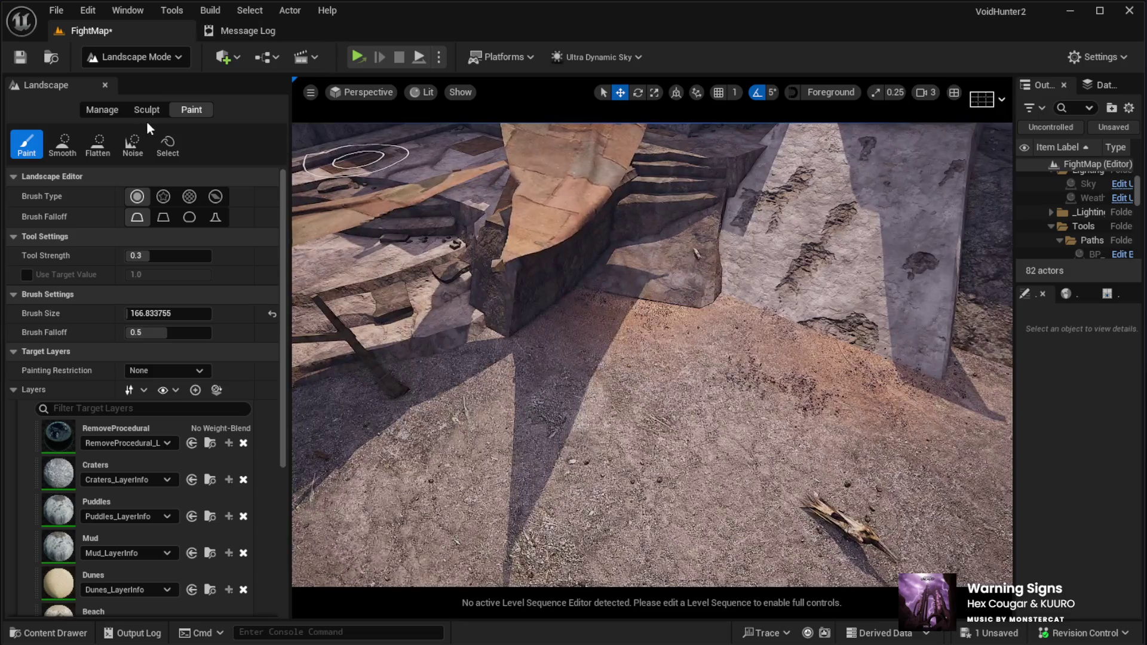
{"action": "left_click", "coordinate": [143, 111]}
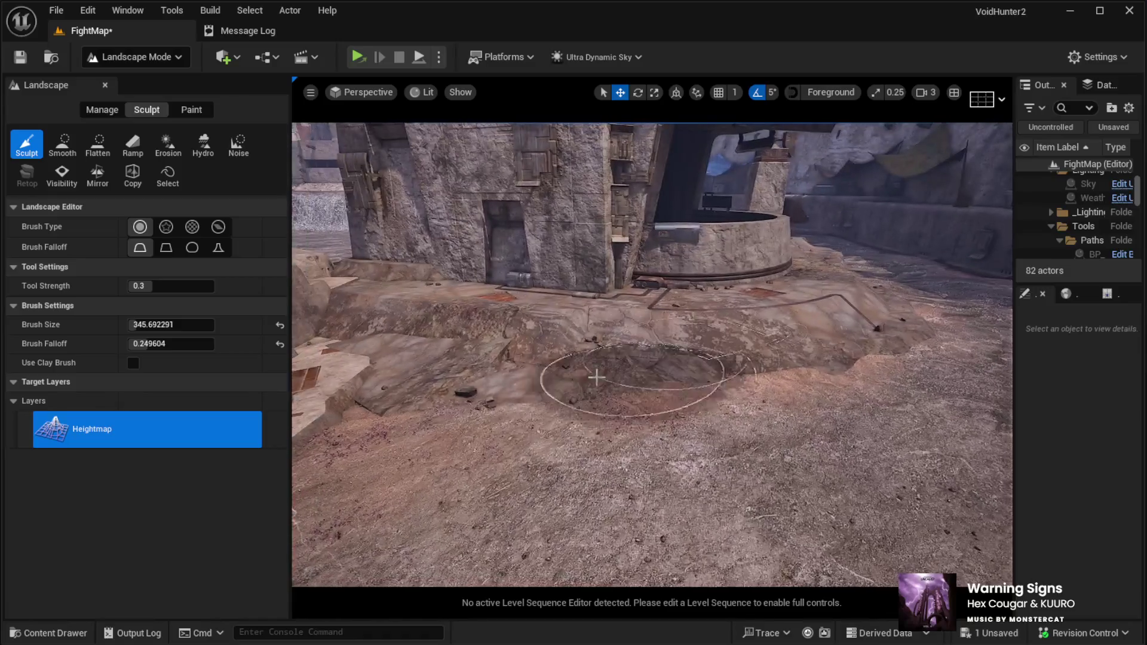
{"action": "key", "text": "w"}
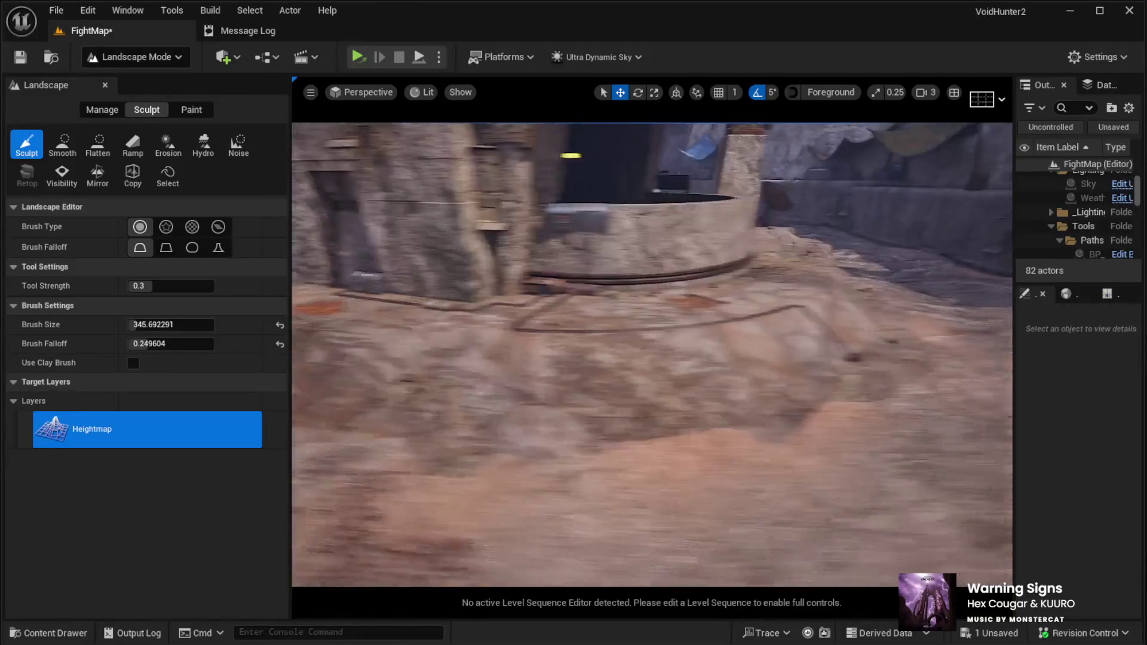
{"action": "key", "text": "d"}
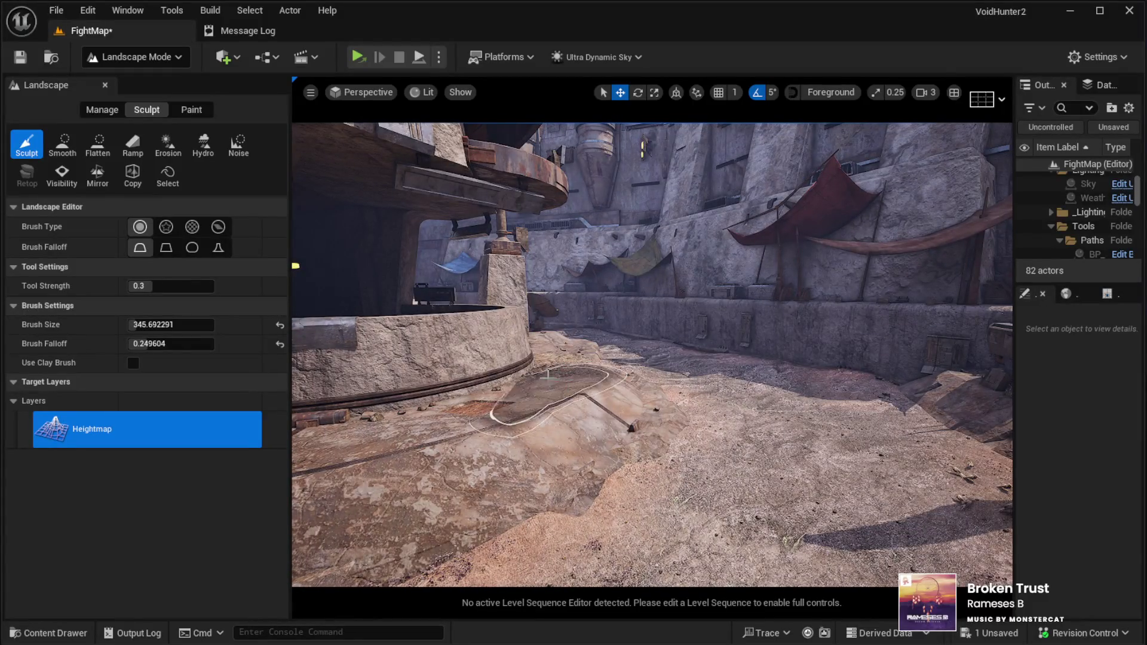
{"action": "key", "text": "d"}
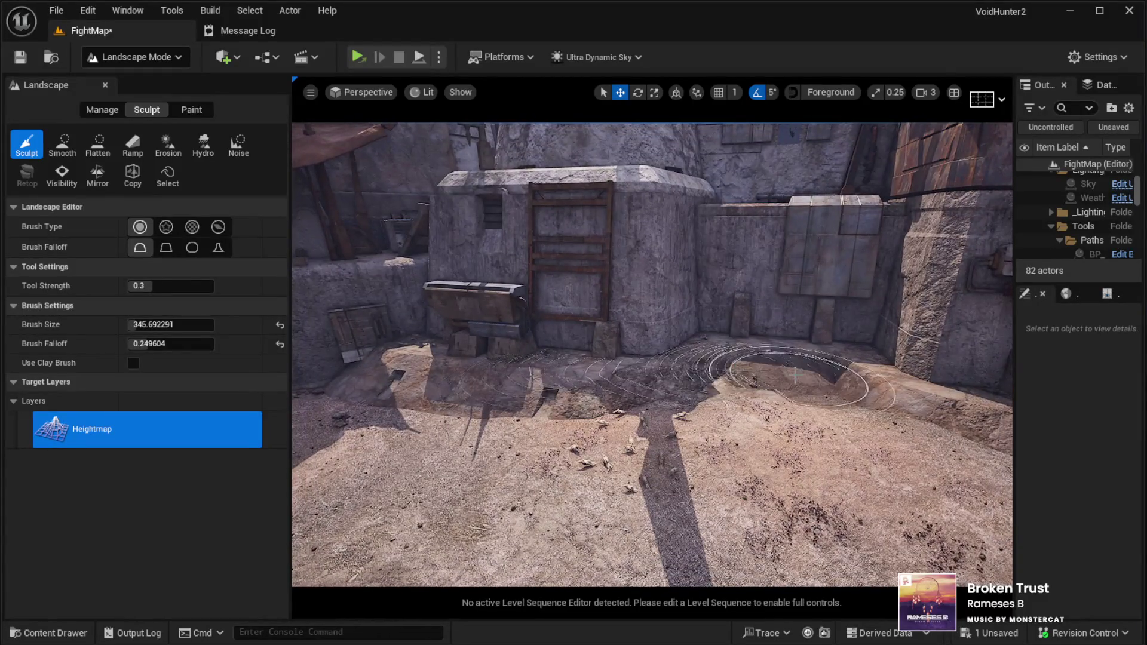
{"action": "key", "text": "a"}
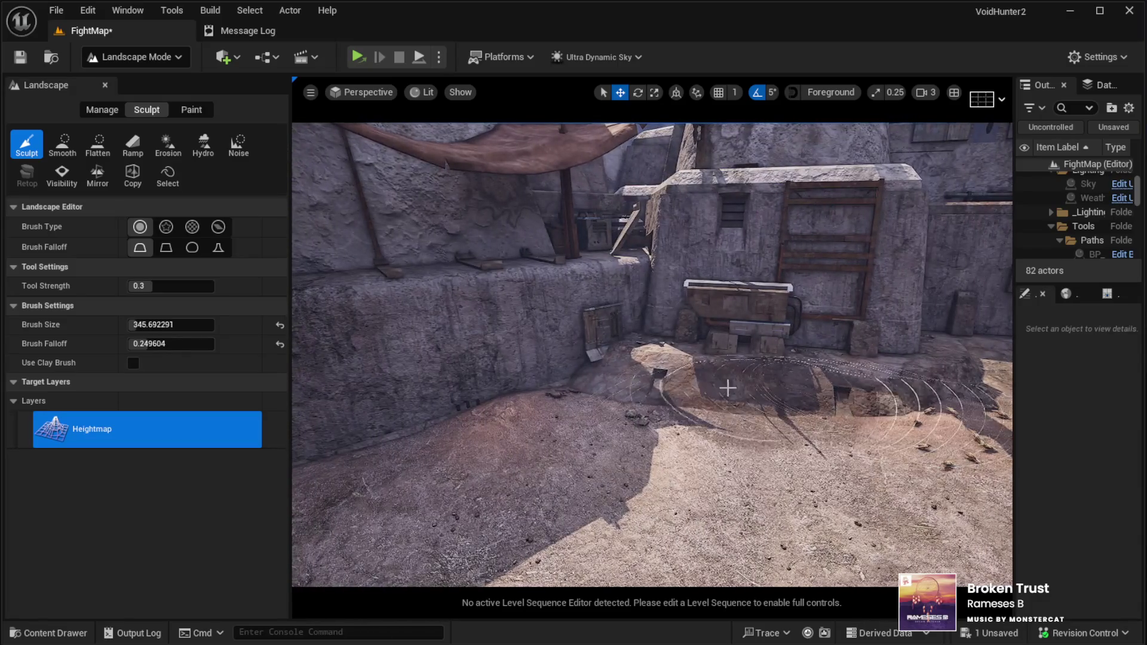
{"action": "key", "text": "a"}
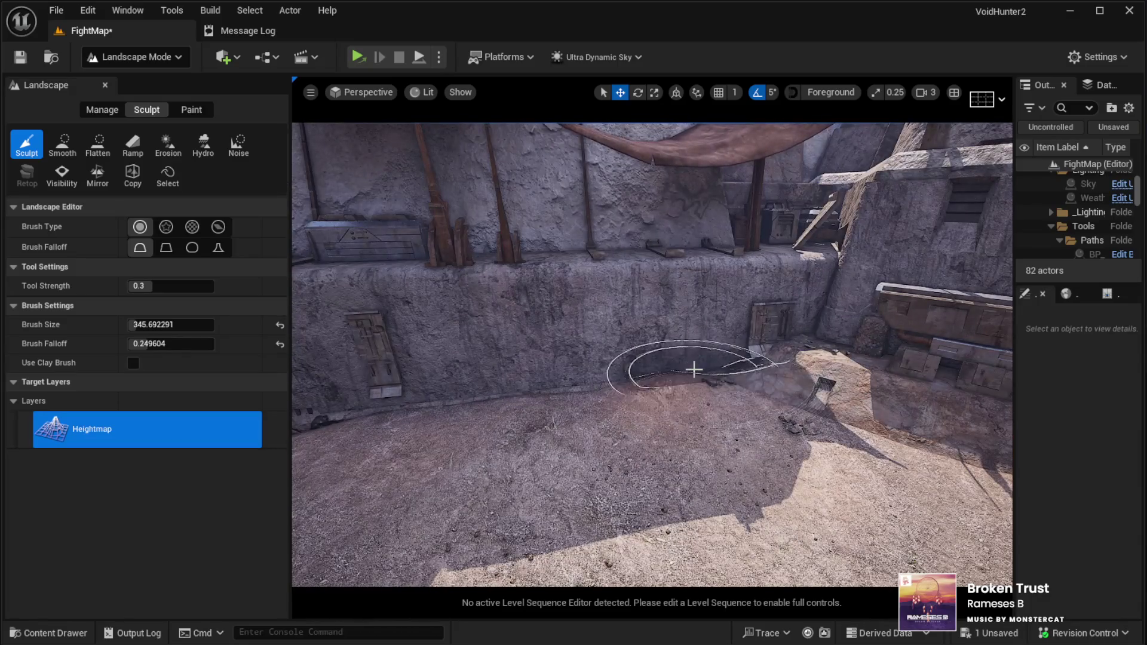
{"action": "key", "text": "w"}
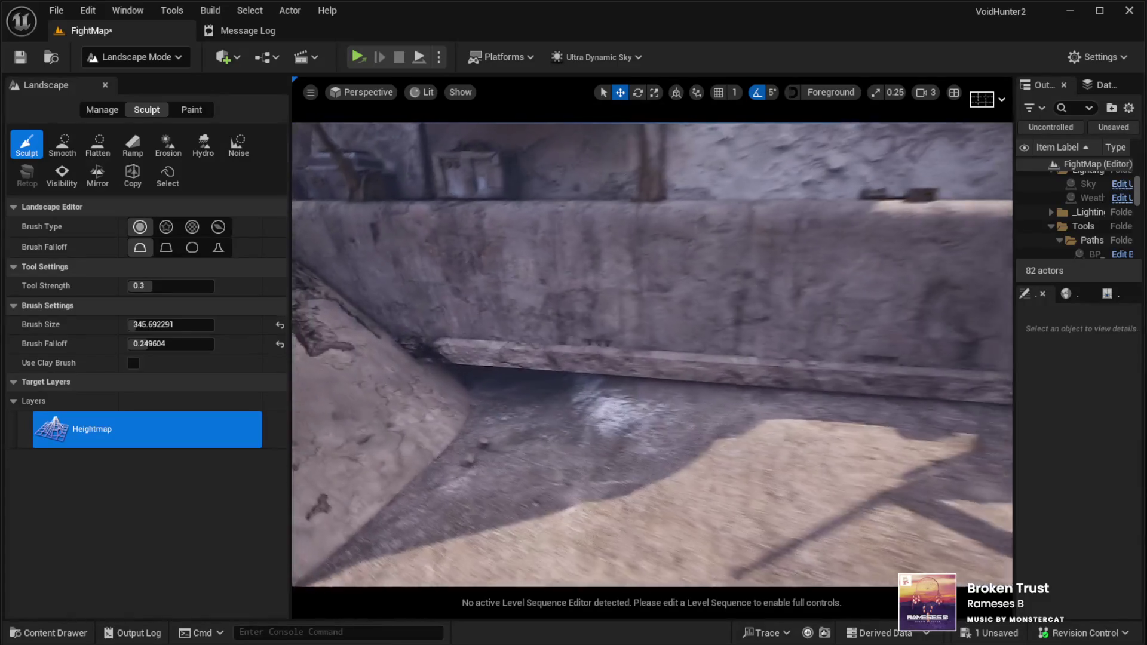
Step: Raise the ground below the long wall and shrink the sculpt brush to about 137
{"action": "left_click_drag", "start_coordinate": [464, 364], "coordinate": [683, 361]}
{"action": "key", "text": "w"}
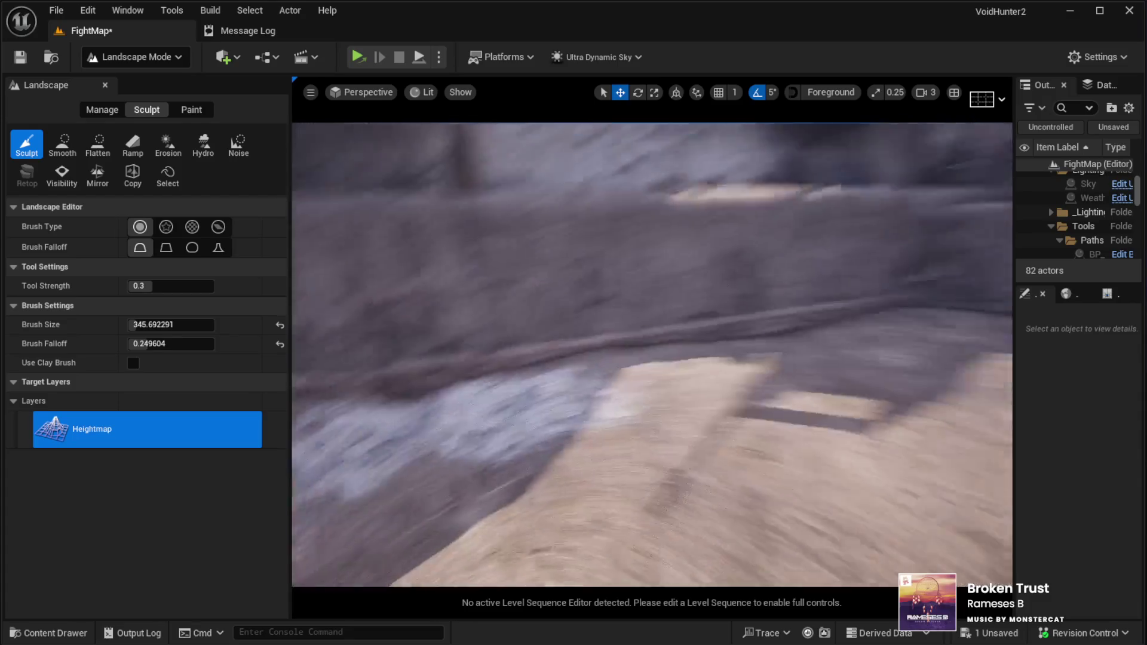
{"action": "key", "text": "s"}
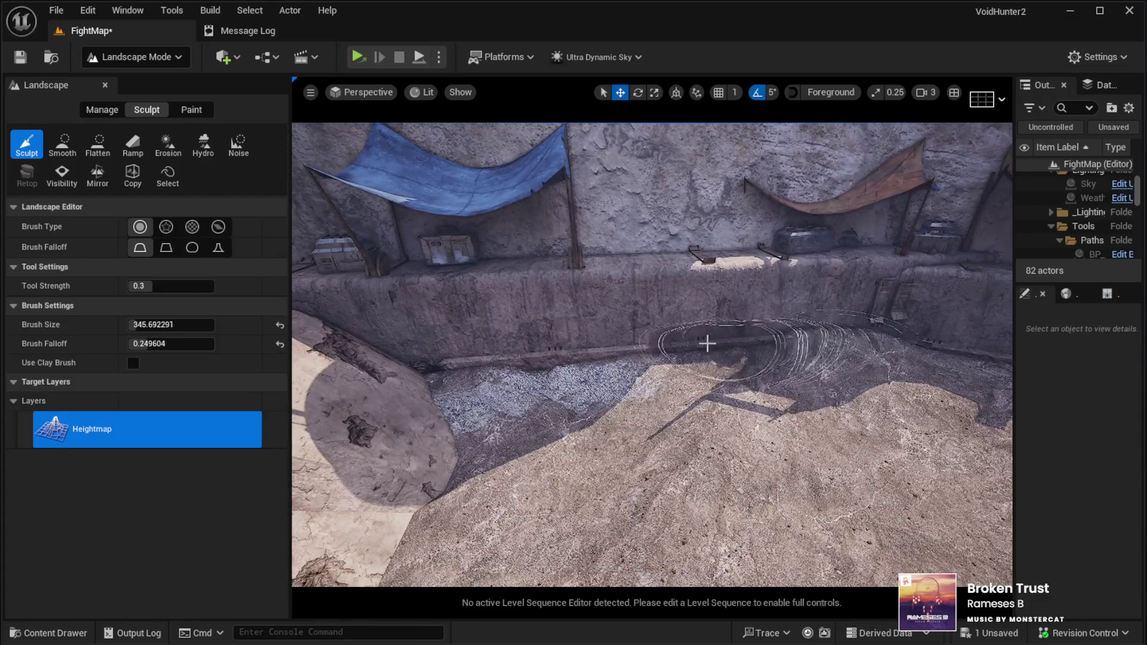
{"action": "key", "text": "w"}
{"action": "key", "text": "bracketleft"}
{"action": "key", "text": "bracketleft"}
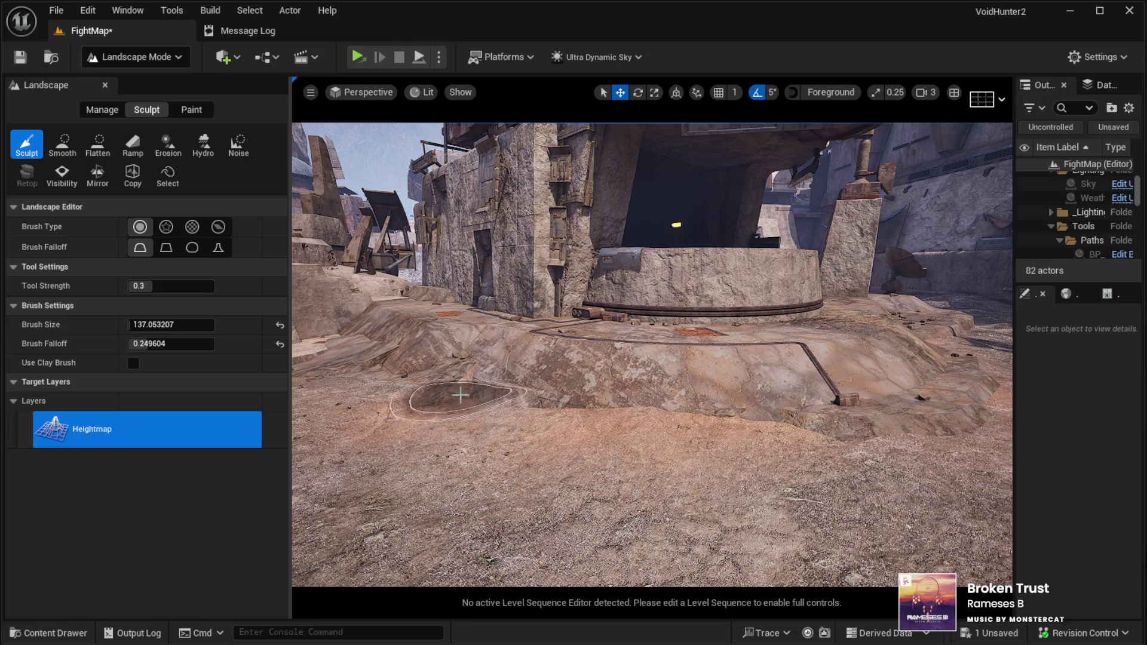
Step: Ctrl-drag to lower a dip near the stairs, then raise a mound at the wall base with the 137 brush
{"action": "key", "text": "1"}
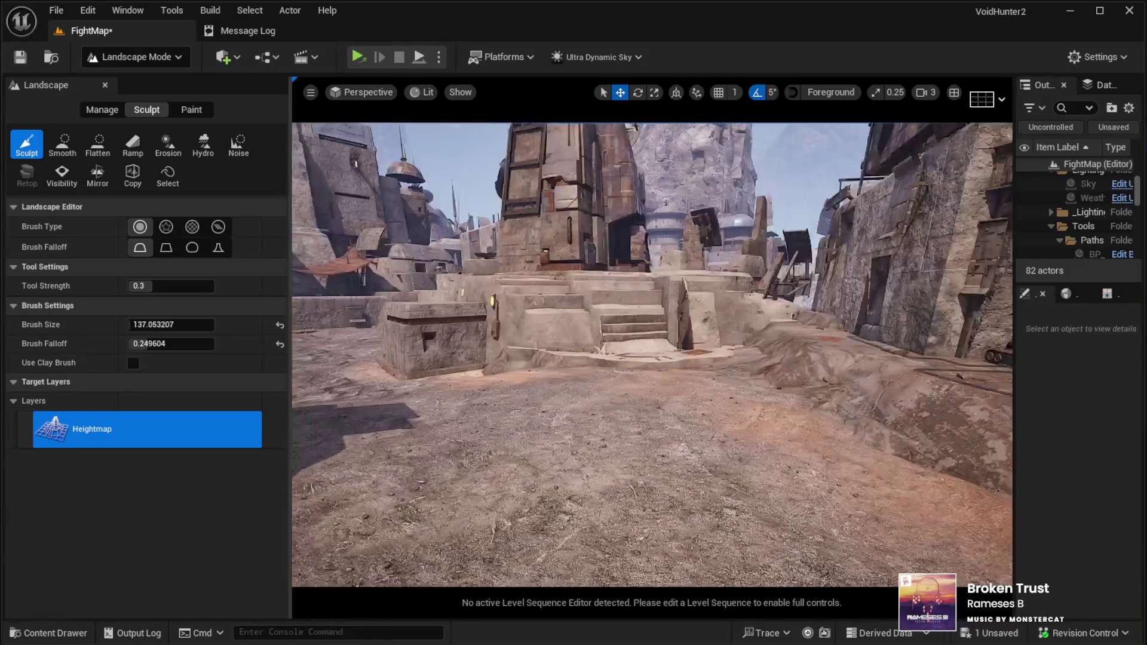
{"action": "key", "text": "Up"}
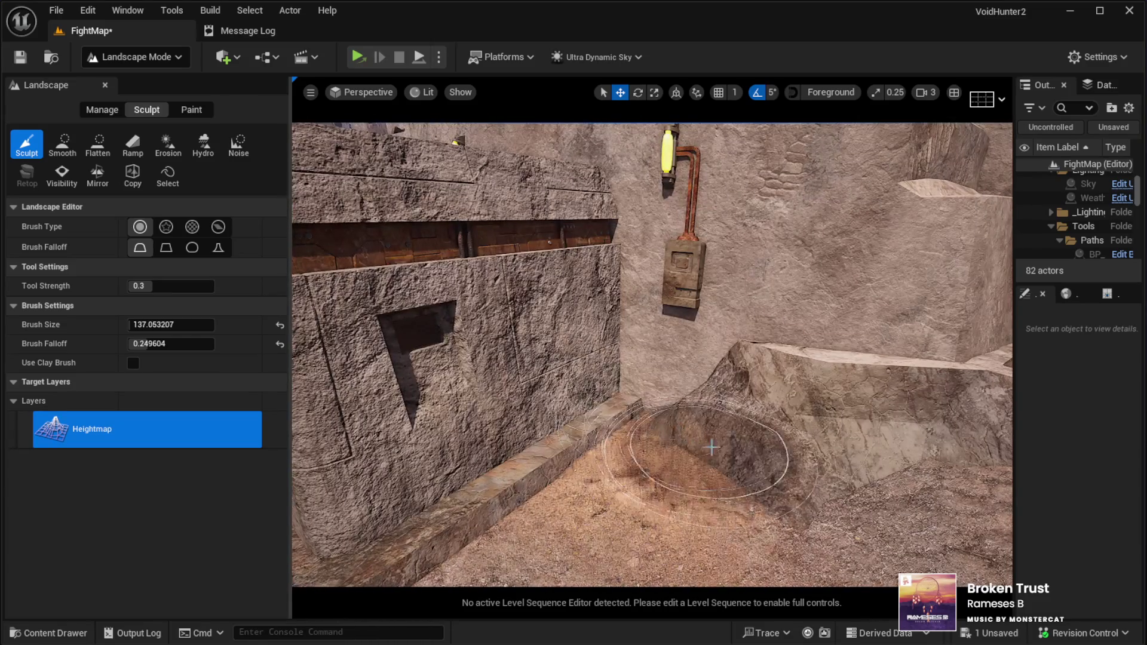
{"action": "left_click_drag", "start_coordinate": [749, 484], "coordinate": [774, 455]}
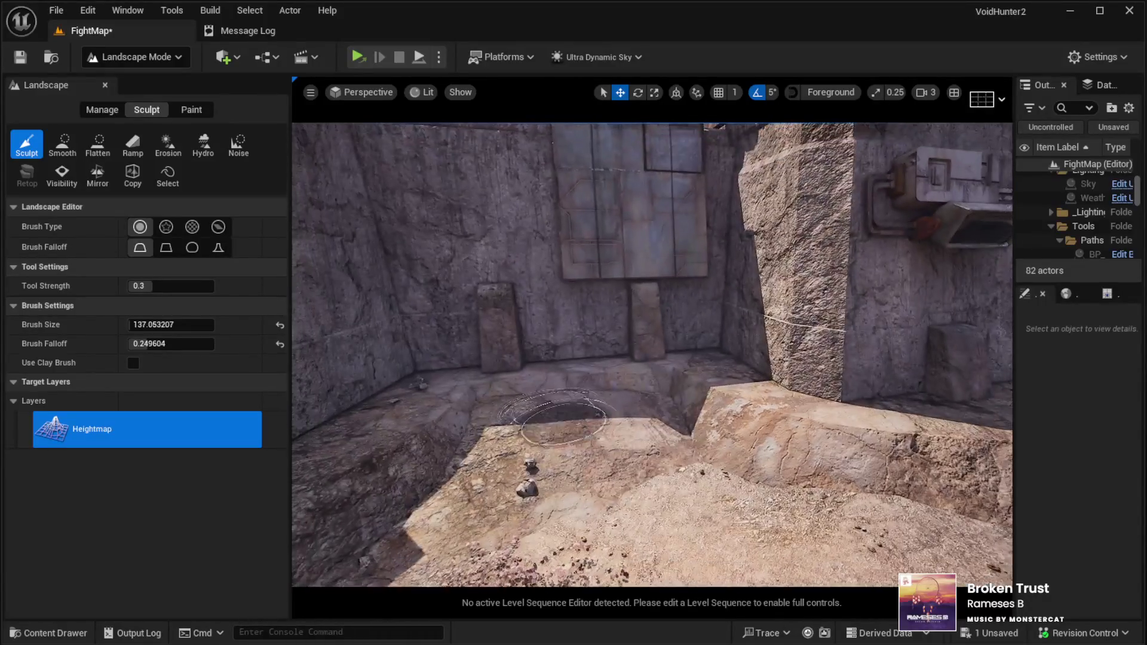
{"action": "left_click_drag", "start_coordinate": [693, 477], "coordinate": [698, 481]}
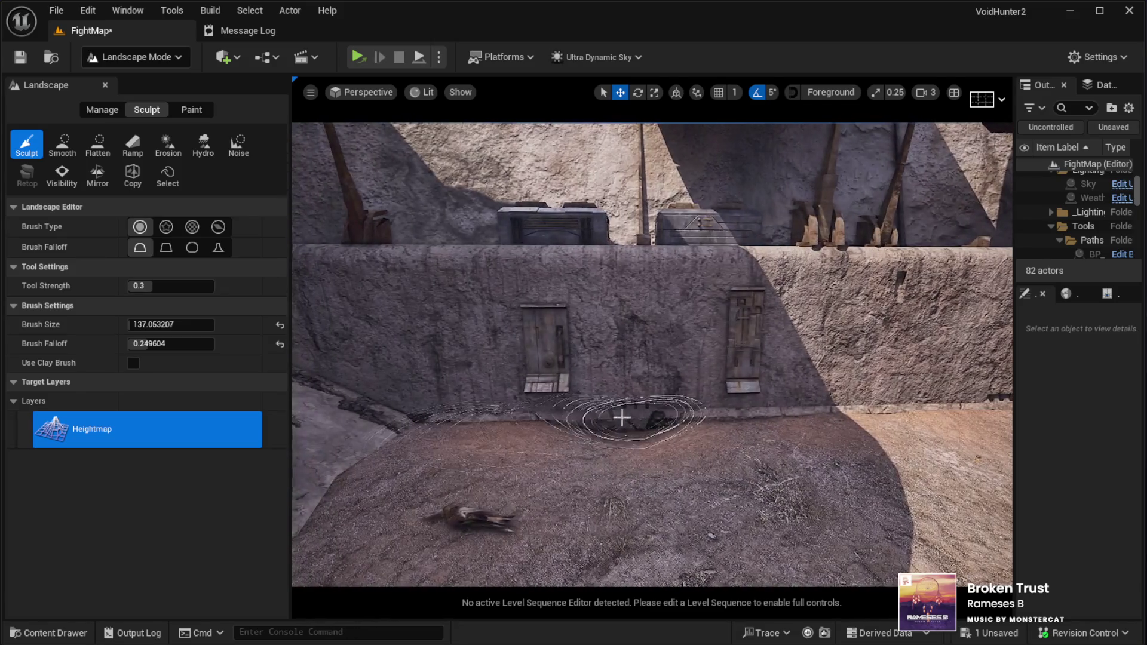
Step: Switch to Landscape Paint and paint the GrassDry layer across the courtyard floor
{"action": "left_click", "coordinate": [182, 109]}
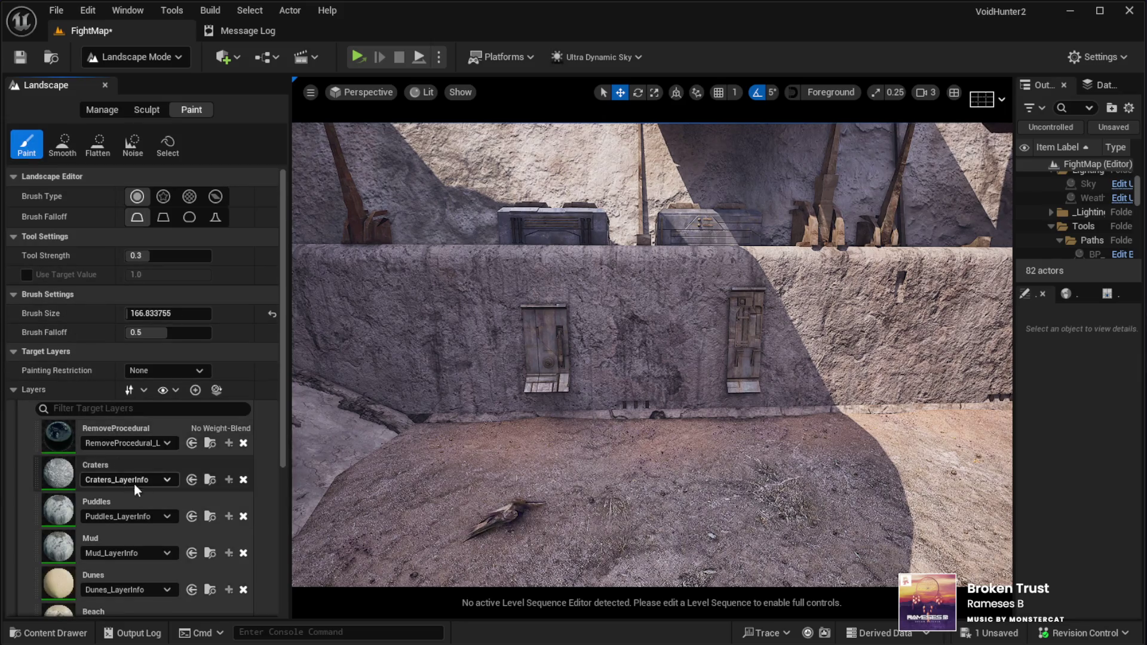
{"action": "scroll", "coordinate": [148, 526], "scroll_direction": "down", "scroll_amount": 5}
{"action": "scroll", "coordinate": [145, 528], "scroll_direction": "down", "scroll_amount": 4}
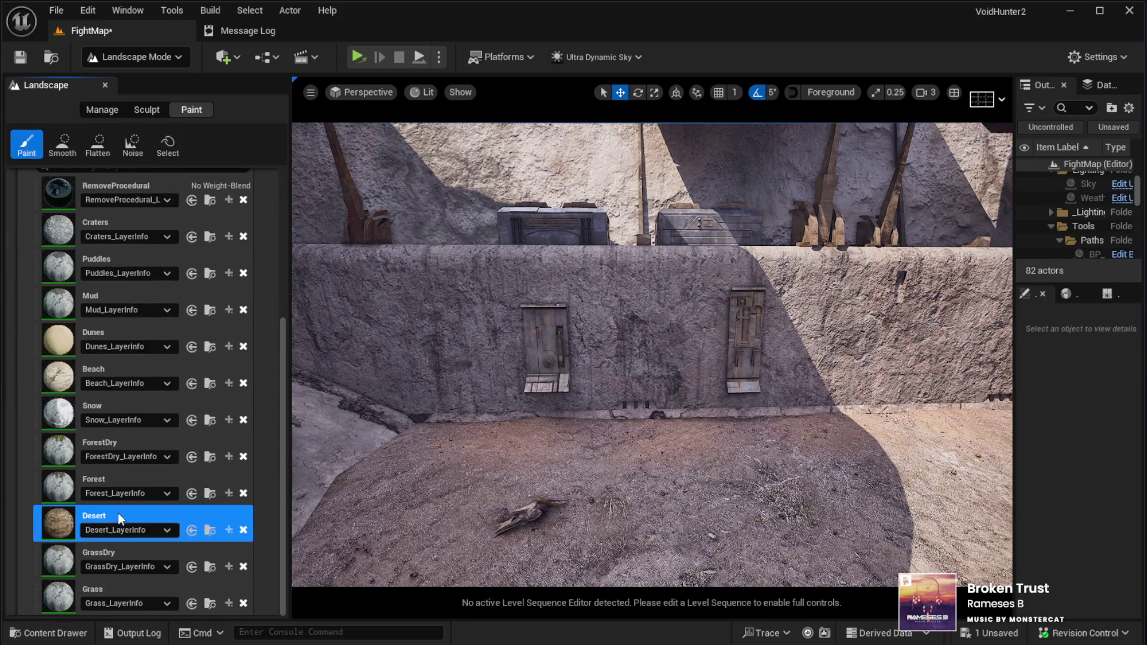
{"action": "left_click", "coordinate": [121, 558]}
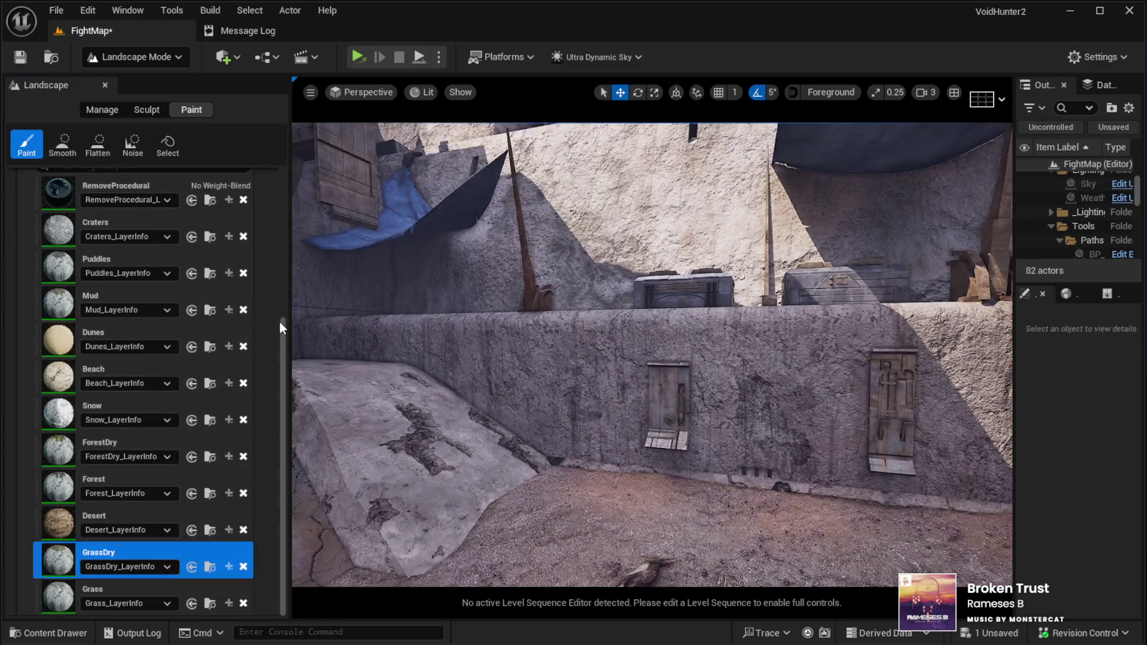
{"action": "left_click_drag", "start_coordinate": [279, 321], "coordinate": [289, 224]}
{"action": "scroll", "coordinate": [151, 302], "scroll_direction": "up", "scroll_amount": 3}
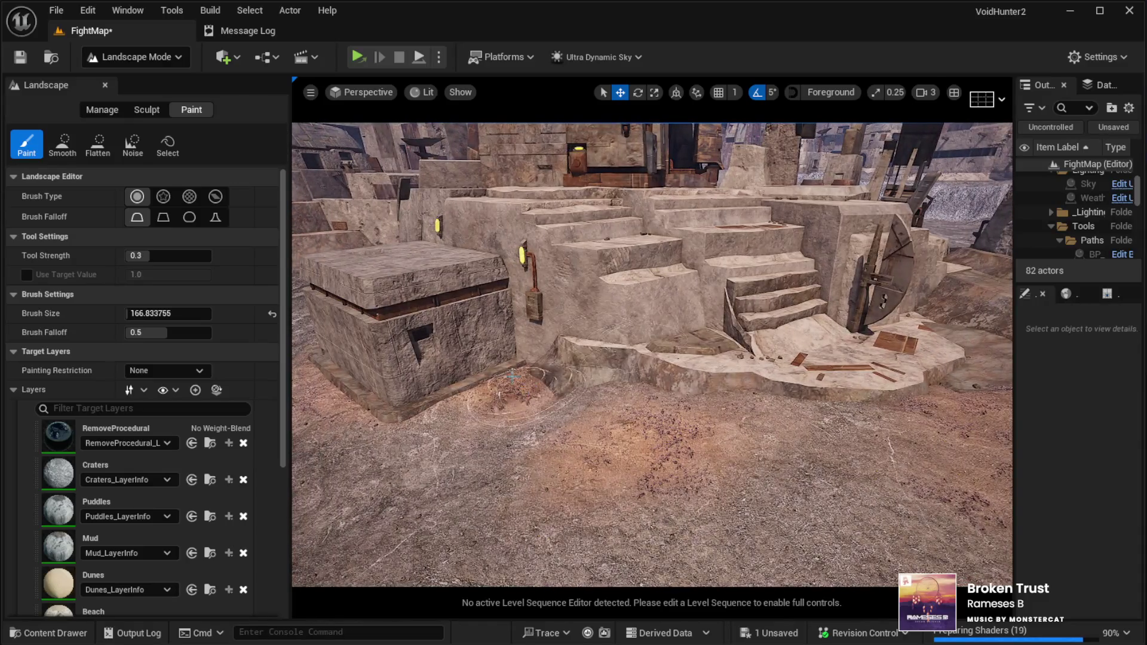
{"action": "left_click_drag", "start_coordinate": [511, 375], "coordinate": [585, 392]}
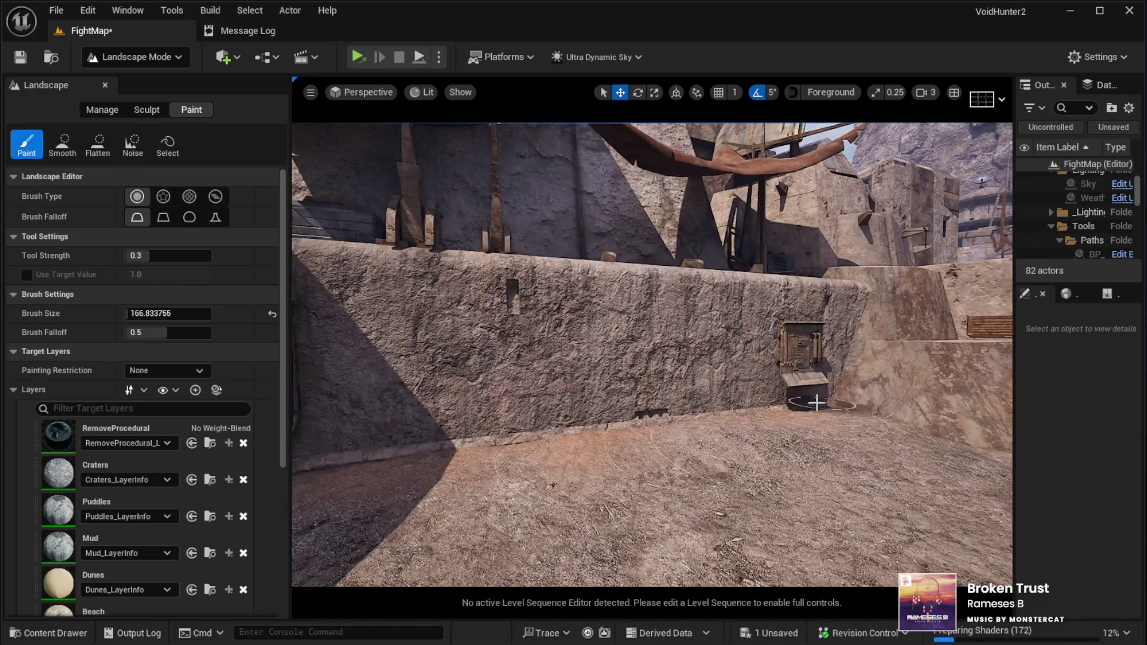
Step: Fly the view past the cloth awning toward the wall and return to Selection Mode with Shift+1
{"action": "key", "text": "a"}
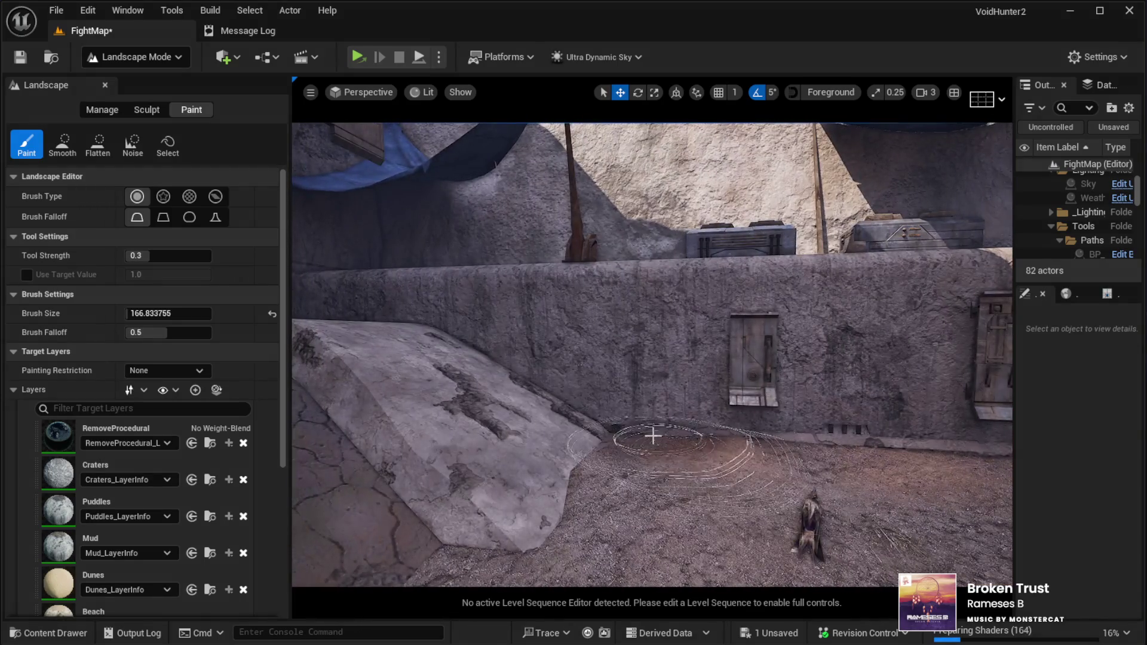
{"action": "key", "text": "s"}
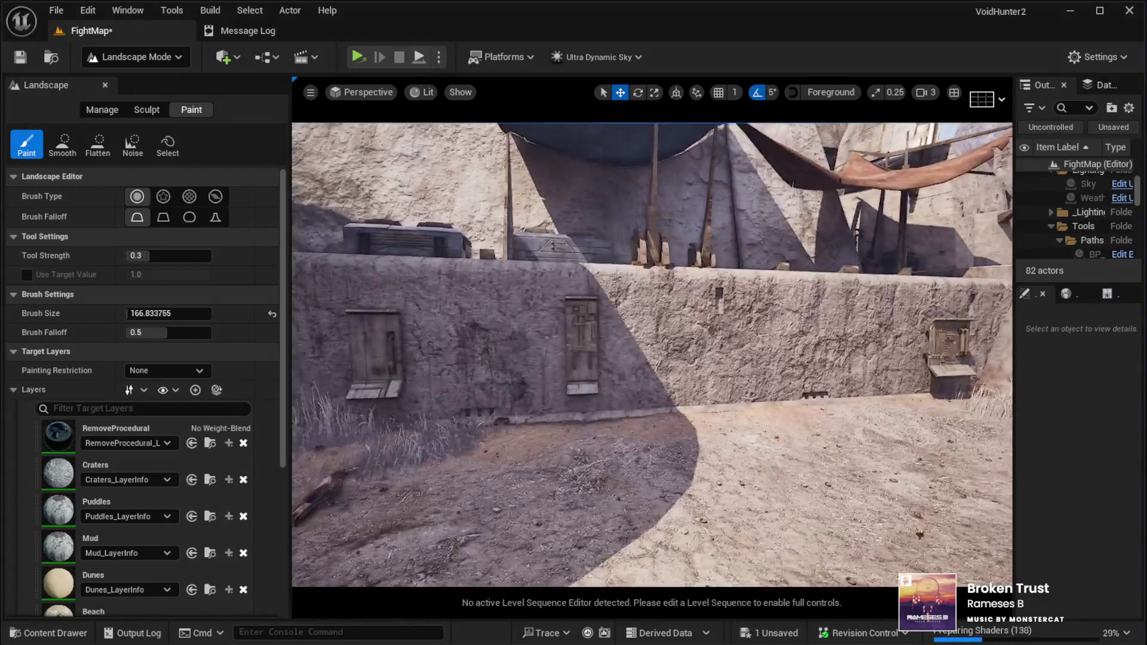
{"action": "key", "text": "w"}
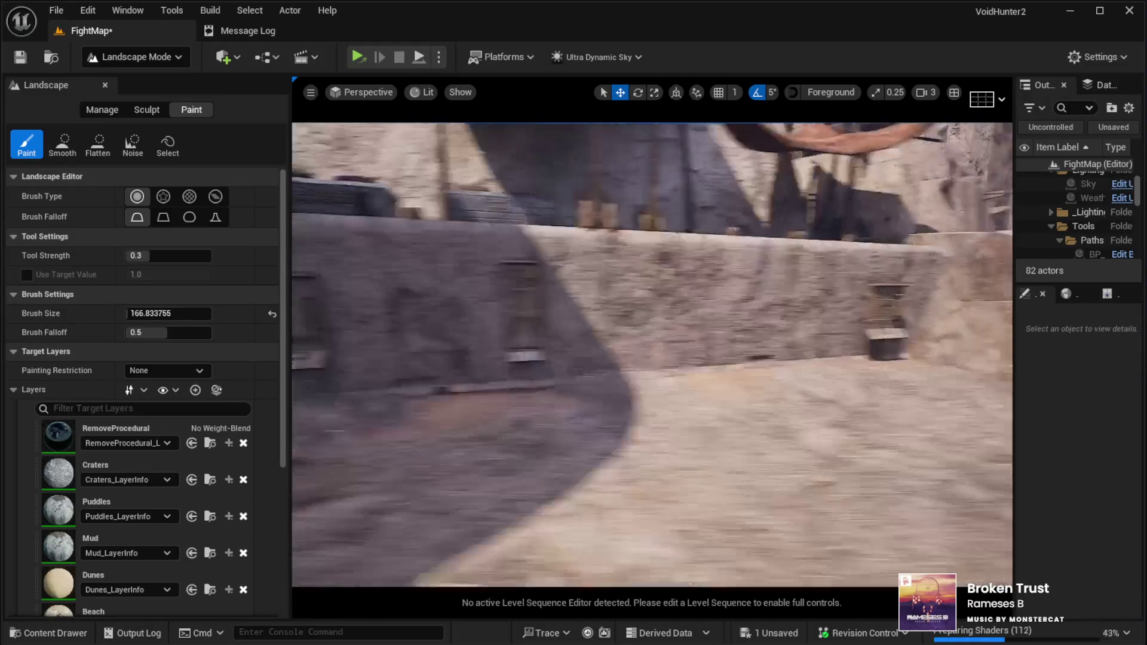
{"action": "key", "text": "w"}
{"action": "key", "text": "a"}
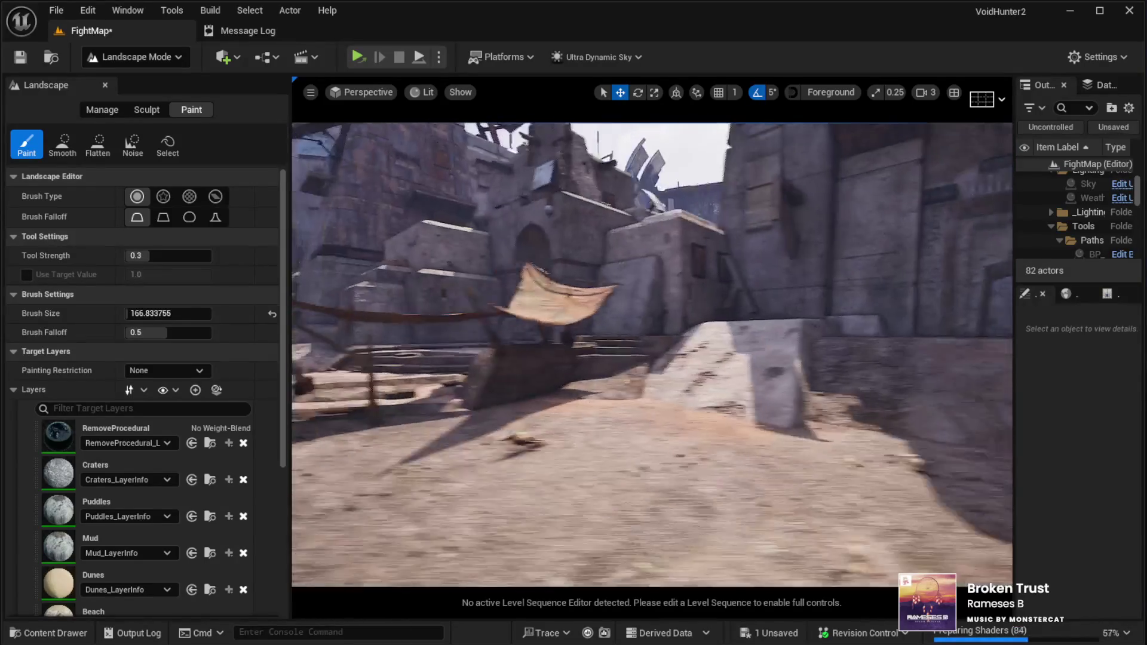
{"action": "key", "text": "w"}
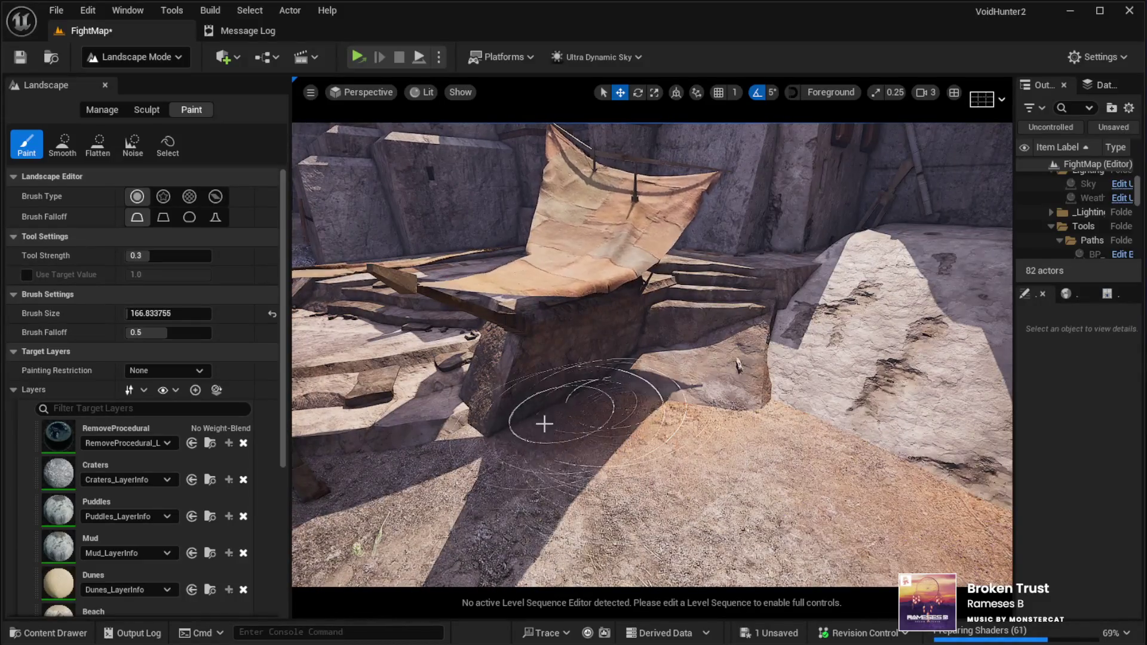
{"action": "key", "text": "w"}
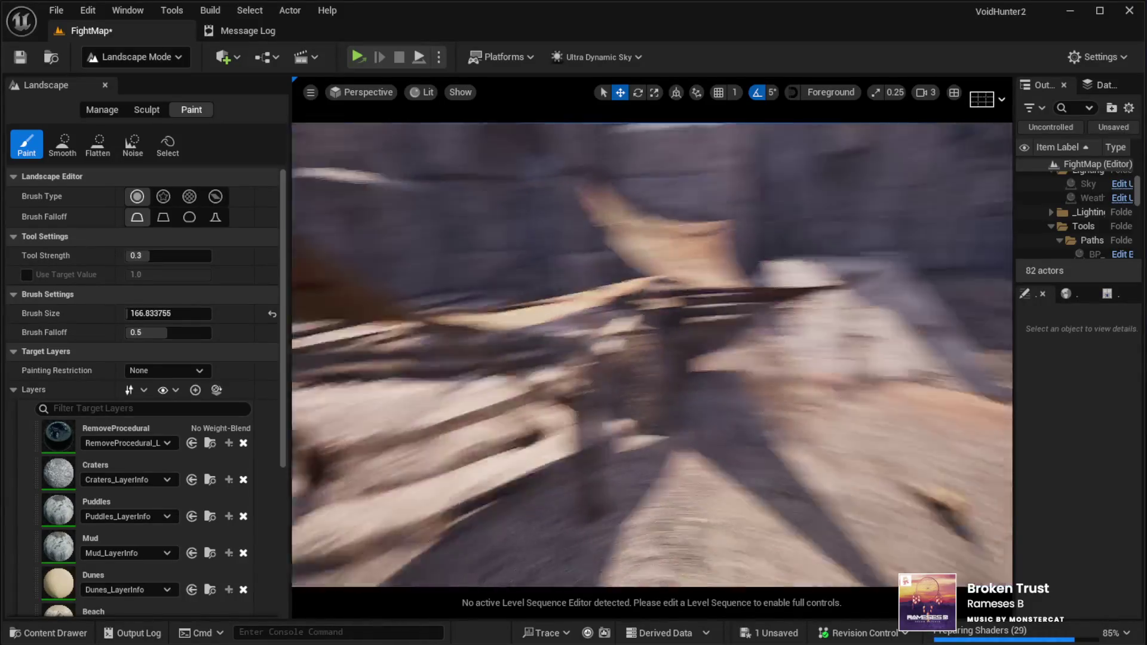
{"action": "key", "text": "w"}
{"action": "key", "text": "w"}
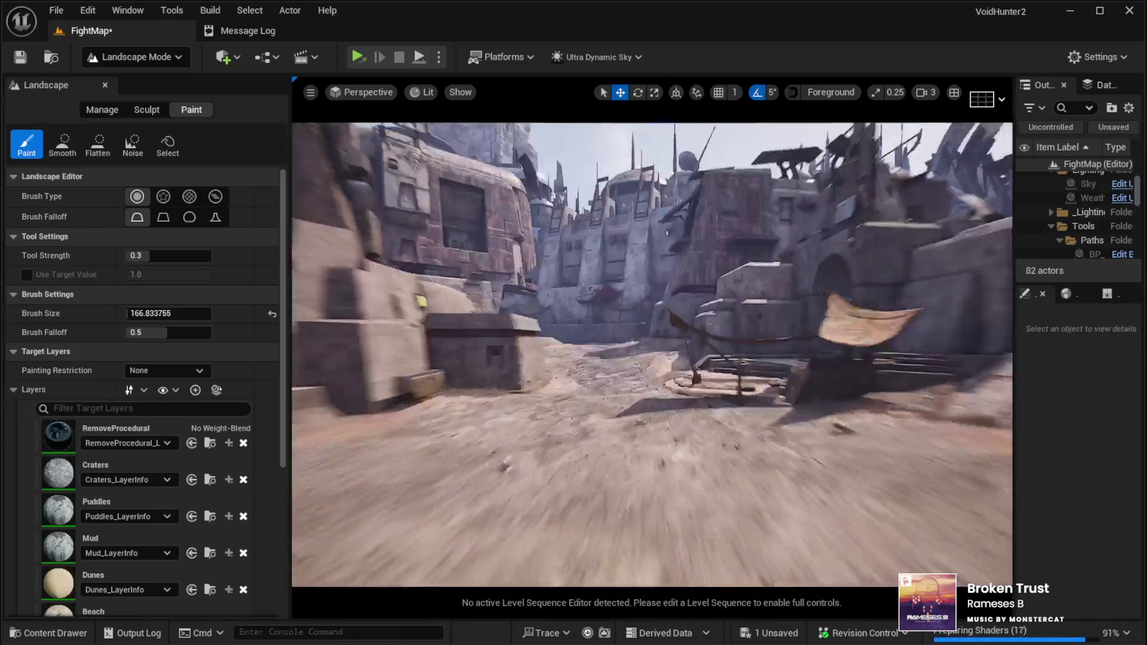
{"action": "key", "text": "w"}
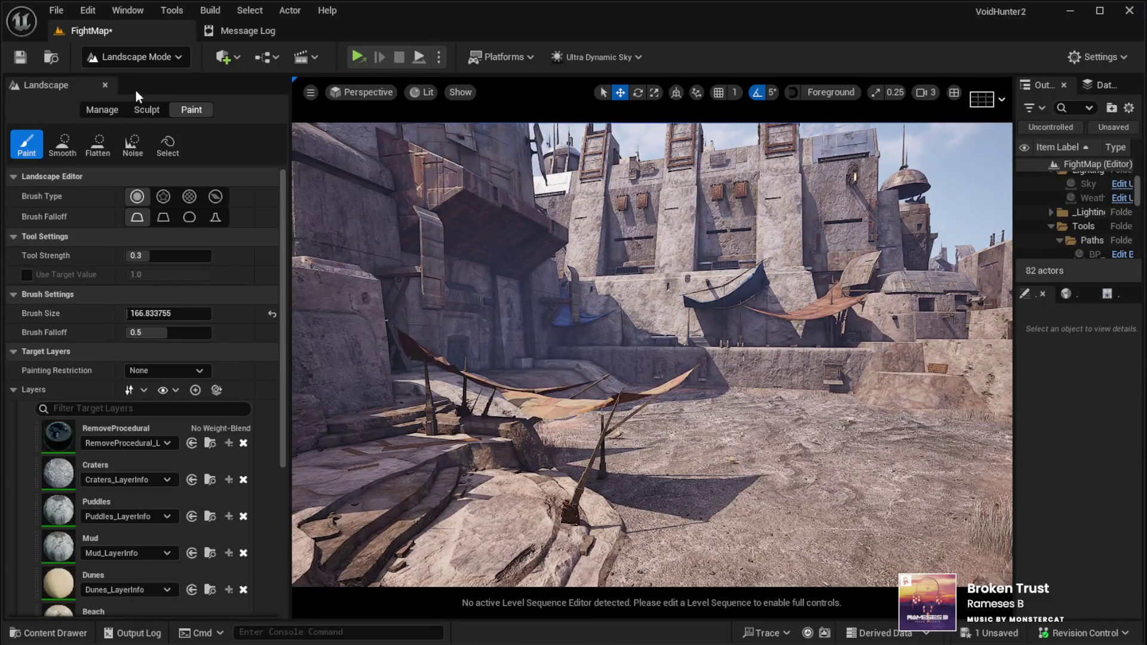
{"action": "key", "text": "shift+1"}
{"action": "key", "text": "w"}
{"action": "key", "text": "w"}
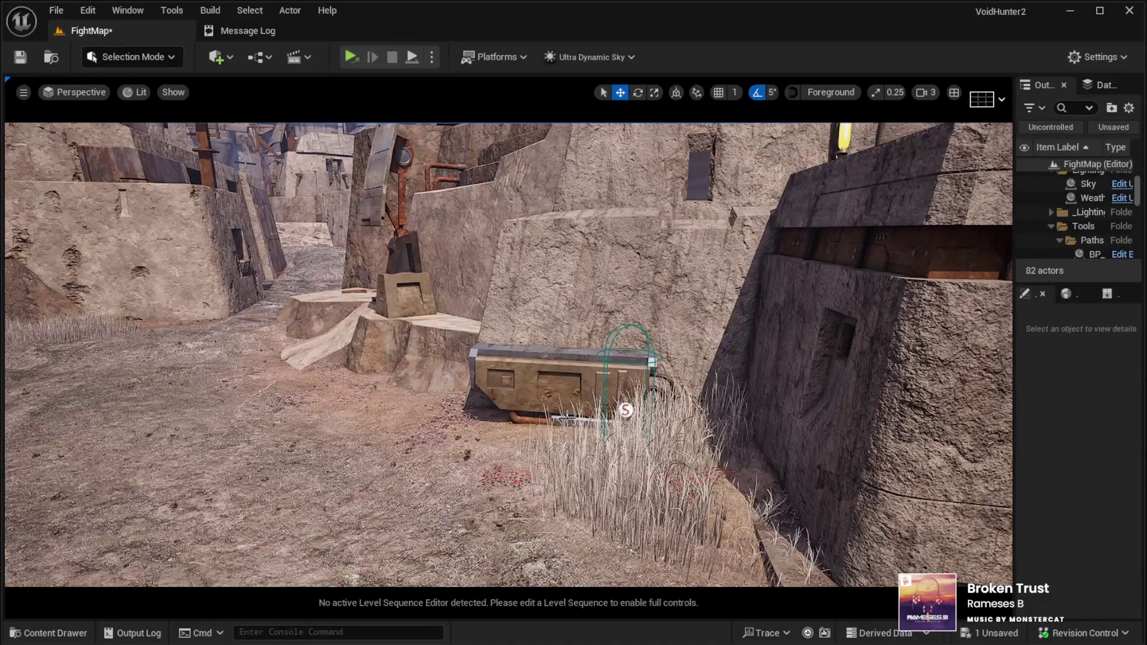
Step: Select BC01_AISpawner2 and add BC01_AISpawner10 to the selection
{"action": "left_click", "coordinate": [626, 382]}
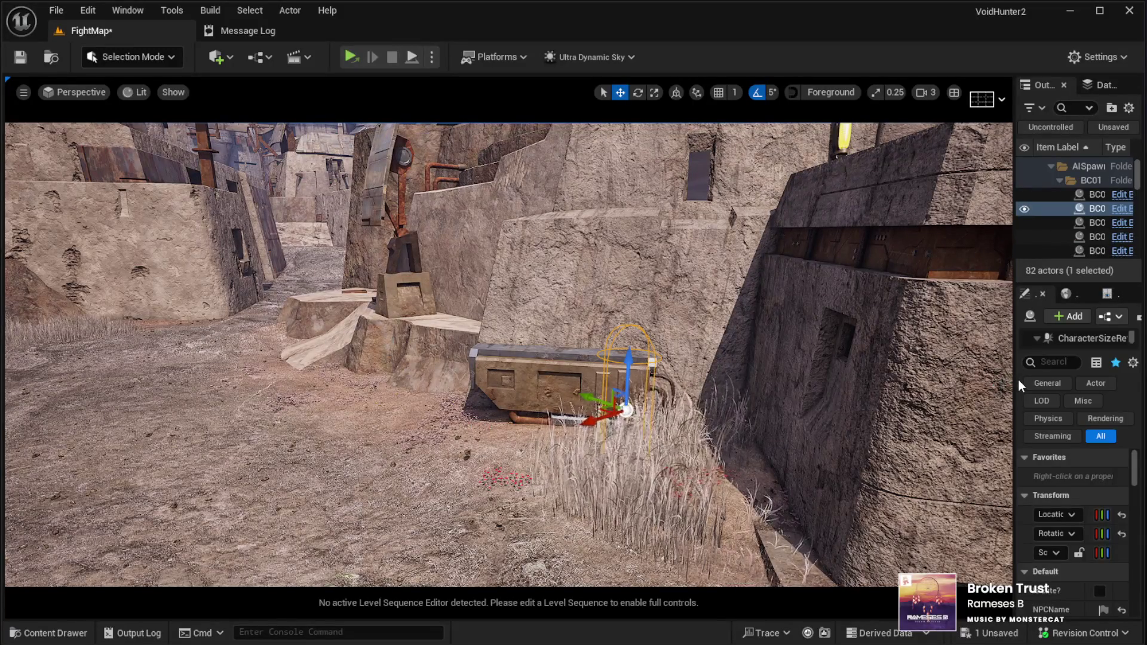
{"action": "left_click_drag", "start_coordinate": [1013, 388], "coordinate": [894, 430]}
{"action": "left_click_drag", "start_coordinate": [742, 485], "coordinate": [657, 442]}
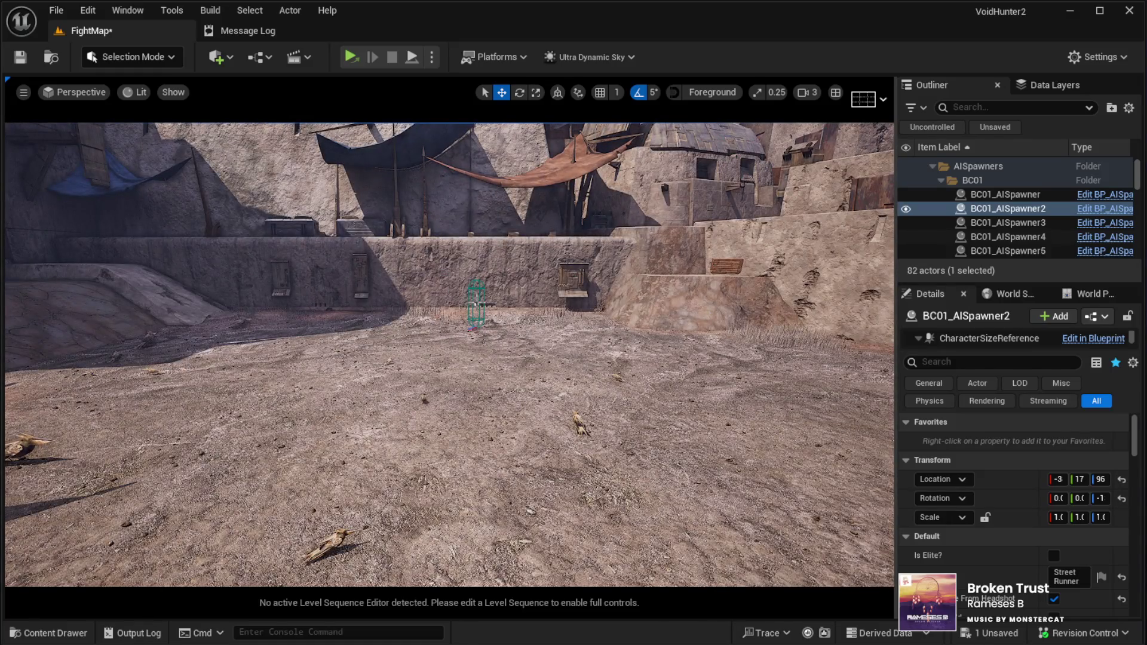
{"action": "left_click", "coordinate": [476, 304], "text": "ctrl"}
Step: Turn on No Reaction For Enemies for both spawners, then start a play test with Alt+P
{"action": "scroll", "coordinate": [983, 525], "scroll_direction": "down", "scroll_amount": 5}
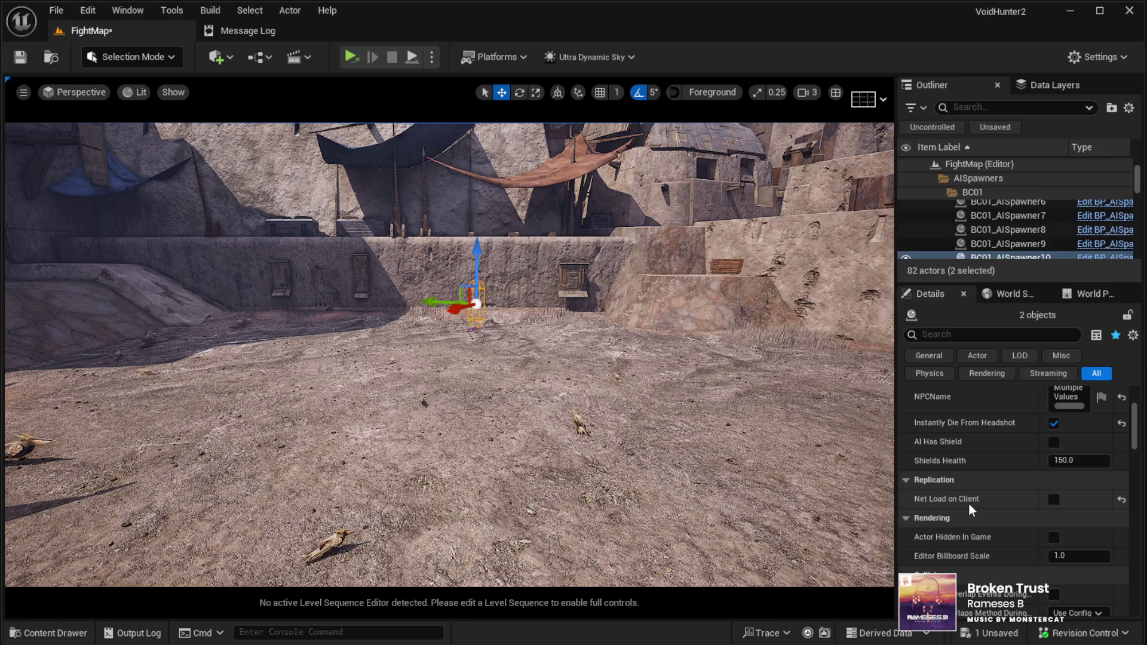
{"action": "scroll", "coordinate": [970, 504], "scroll_direction": "down", "scroll_amount": 5}
{"action": "scroll", "coordinate": [979, 504], "scroll_direction": "down", "scroll_amount": 7}
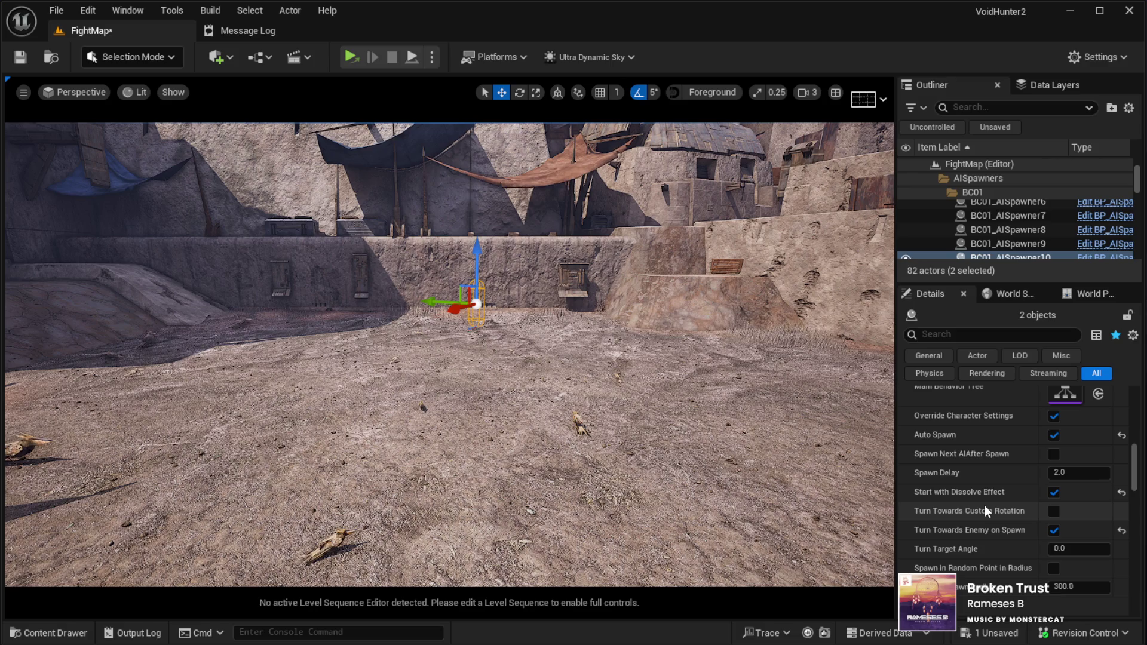
{"action": "scroll", "coordinate": [984, 505], "scroll_direction": "down", "scroll_amount": 2}
{"action": "scroll", "coordinate": [984, 505], "scroll_direction": "up", "scroll_amount": 2}
{"action": "scroll", "coordinate": [984, 505], "scroll_direction": "down", "scroll_amount": 3}
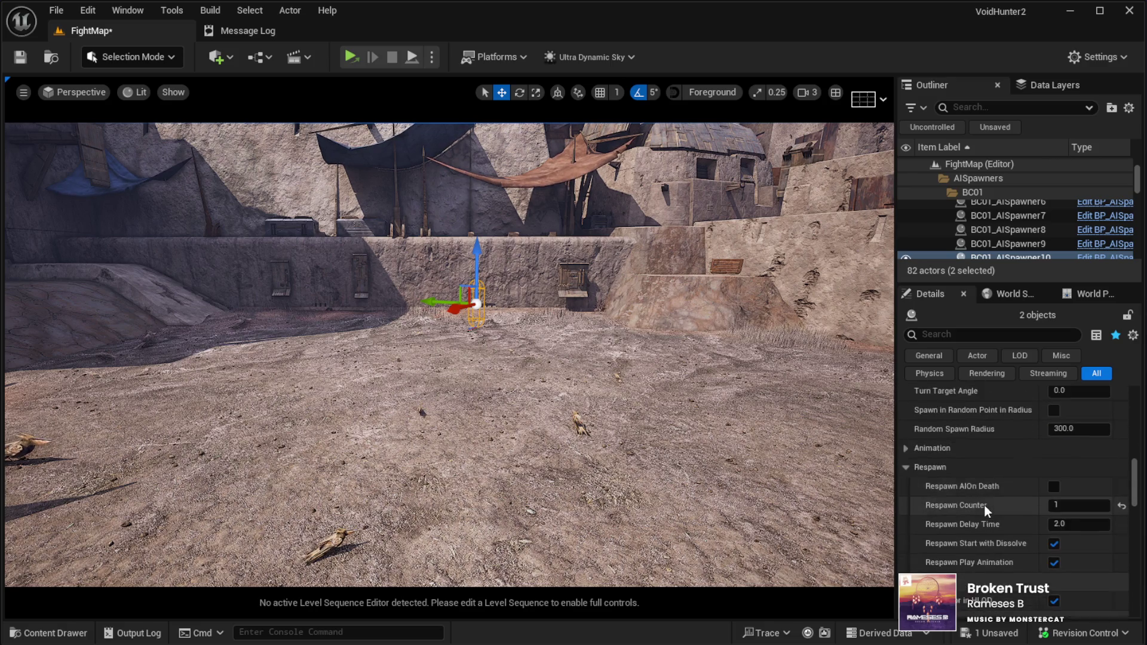
{"action": "scroll", "coordinate": [986, 527], "scroll_direction": "down", "scroll_amount": 10}
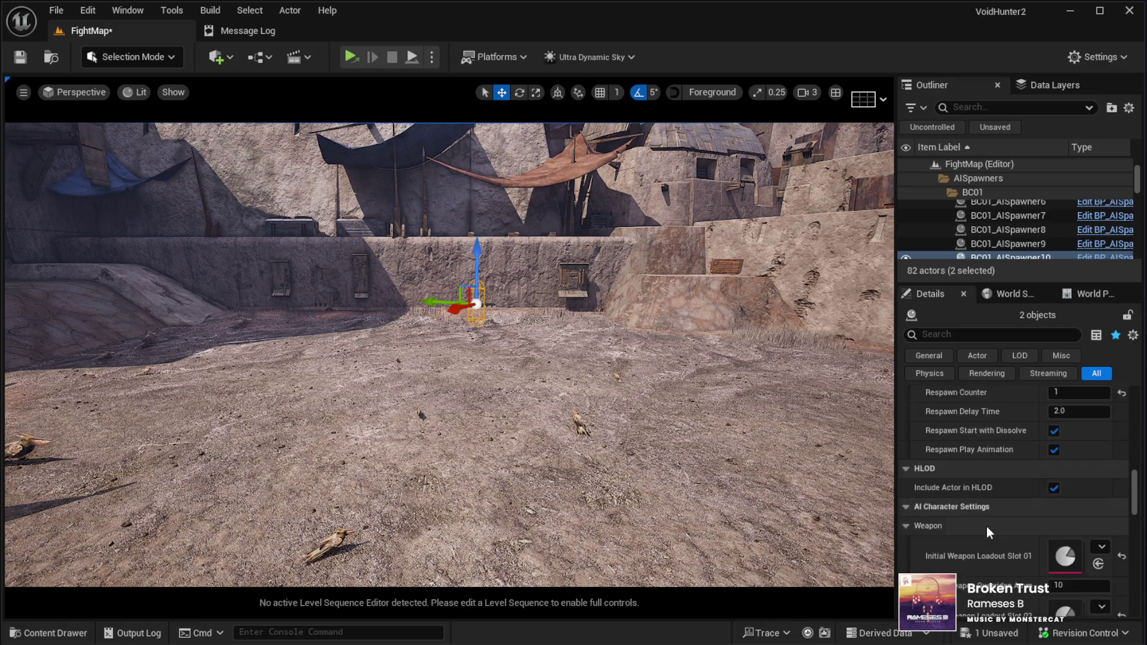
{"action": "scroll", "coordinate": [987, 525], "scroll_direction": "down", "scroll_amount": 2}
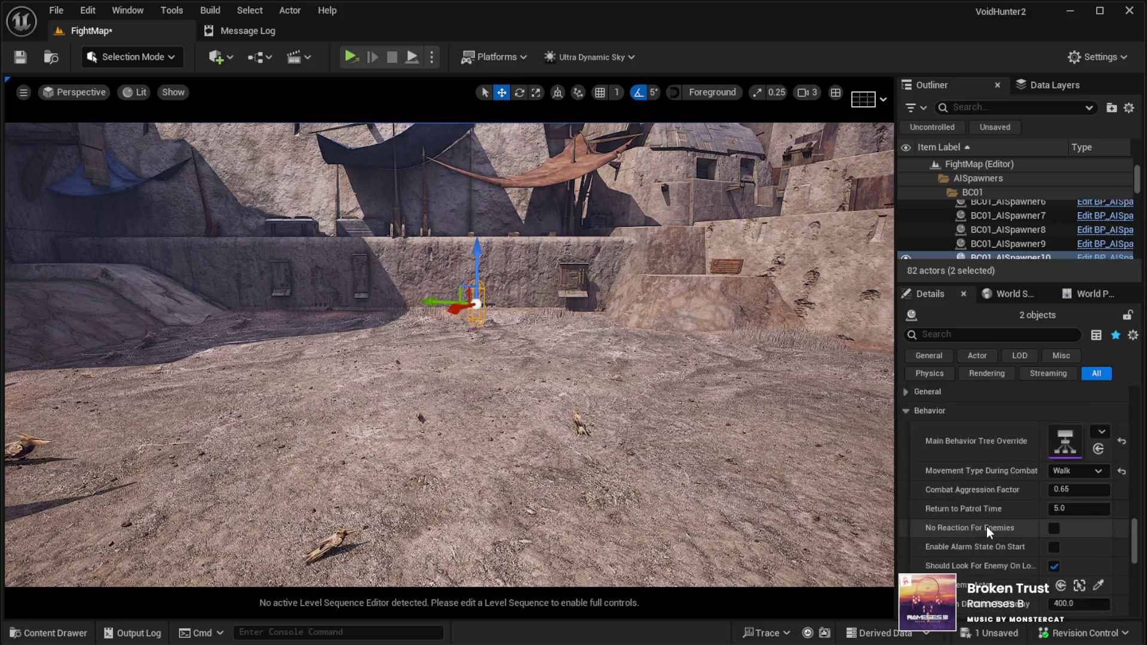
{"action": "left_click", "coordinate": [1054, 506]}
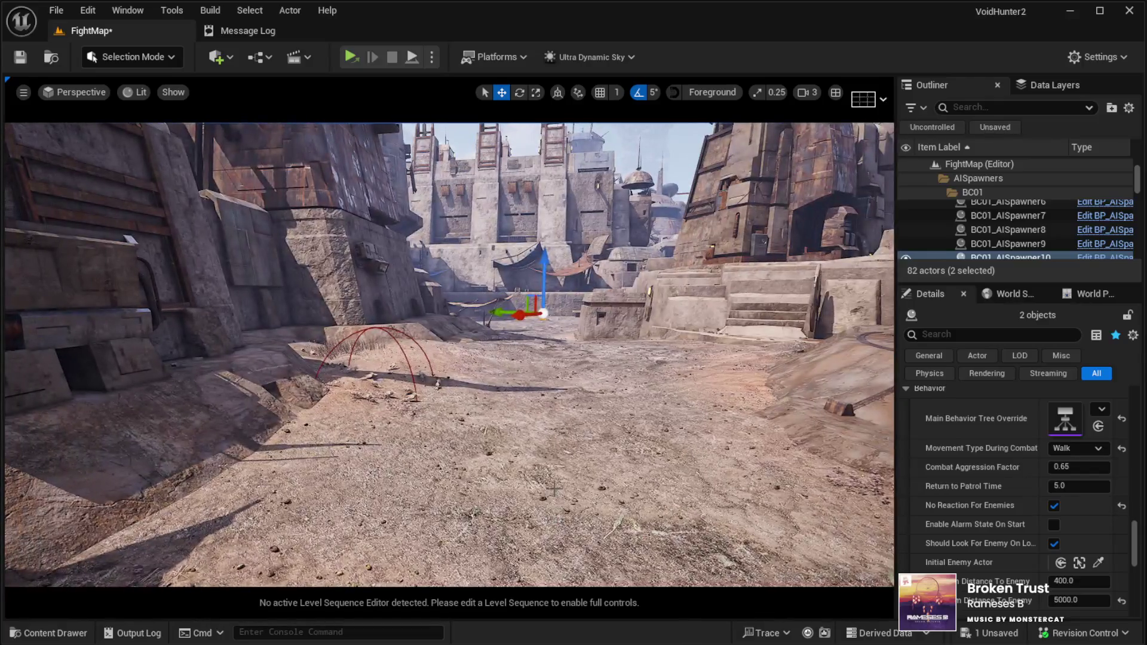
{"action": "left_click", "coordinate": [570, 491]}
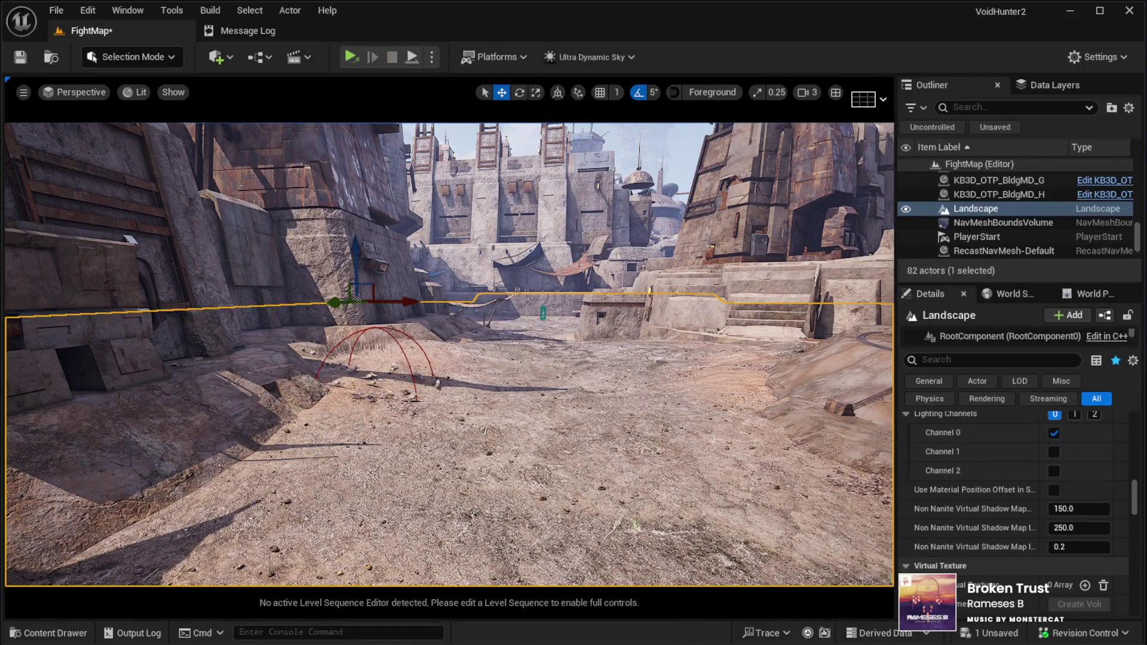
{"action": "key", "text": "alt+p"}
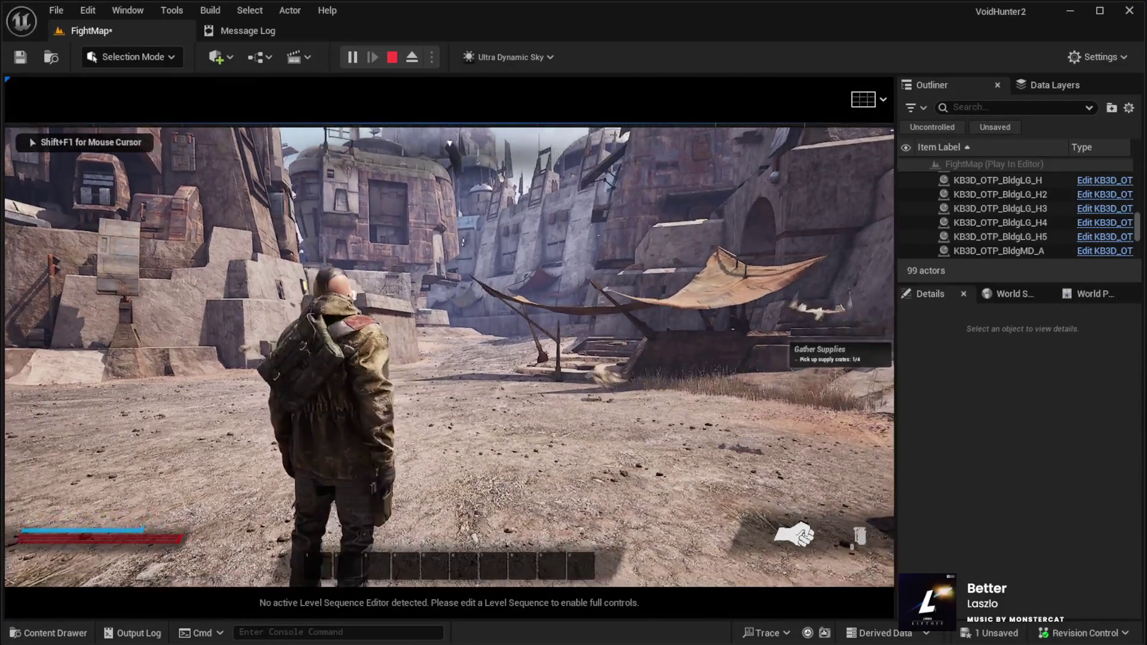
Step: Stop the play test to show the Play In Editor log with its 11 runtime errors
{"action": "key", "text": "Escape"}
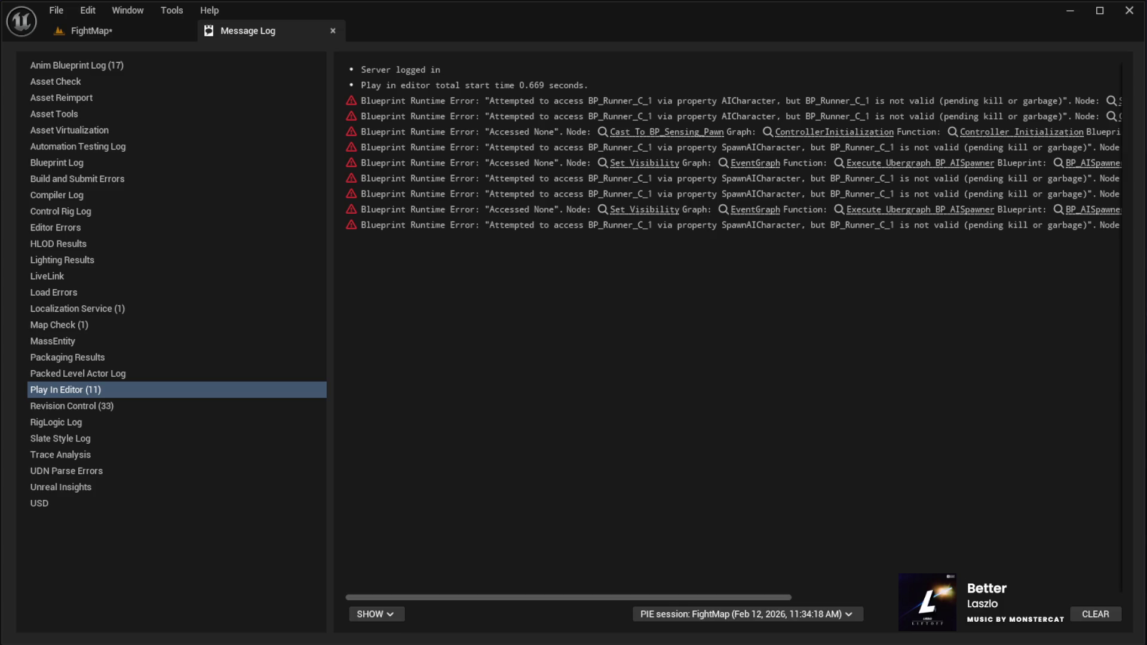
Step: Scroll across the BP_AISpawner error lines to read them, then go back to the FightMap editor
{"action": "mouse_move", "coordinate": [579, 597]}
{"action": "left_mouse_down"}
{"action": "mouse_move", "coordinate": [880, 590]}
{"action": "mouse_move", "coordinate": [861, 574]}
{"action": "mouse_move", "coordinate": [554, 563]}
{"action": "mouse_move", "coordinate": [667, 577]}
{"action": "mouse_move", "coordinate": [784, 574]}
{"action": "mouse_move", "coordinate": [424, 551]}
{"action": "left_mouse_up"}
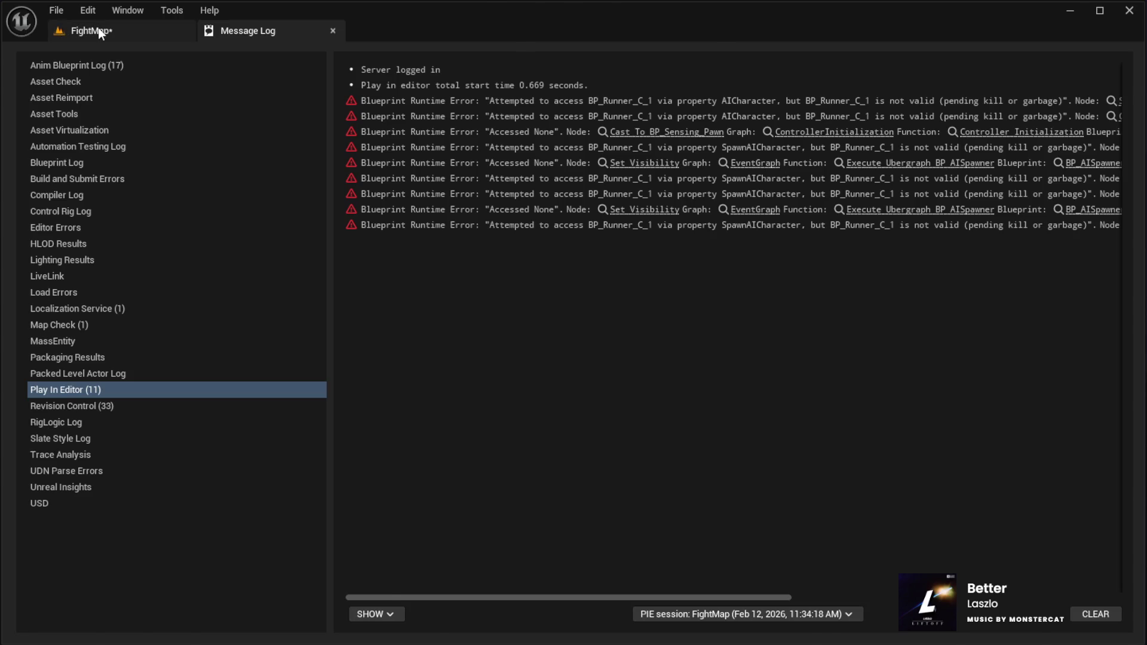
{"action": "left_click", "coordinate": [90, 31]}
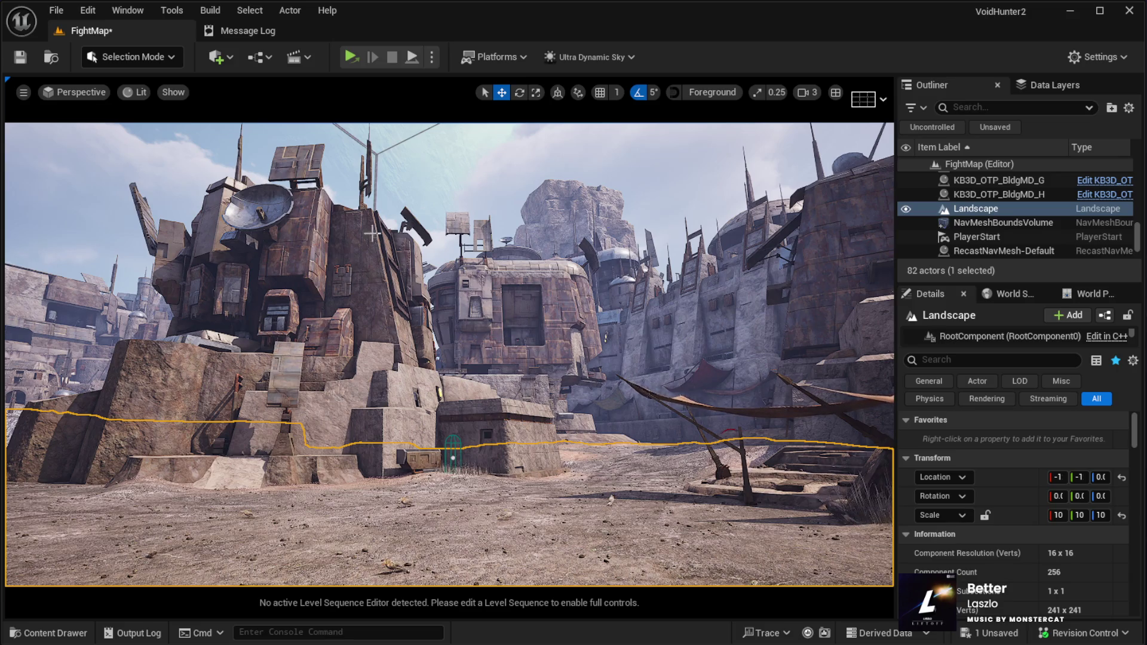
{"action": "mouse_move", "coordinate": [292, 283]}
{"action": "left_mouse_down"}
{"action": "mouse_move", "coordinate": [322, 254]}
{"action": "mouse_move", "coordinate": [286, 274]}
{"action": "mouse_move", "coordinate": [277, 292]}
{"action": "mouse_move", "coordinate": [287, 294]}
{"action": "left_mouse_up"}
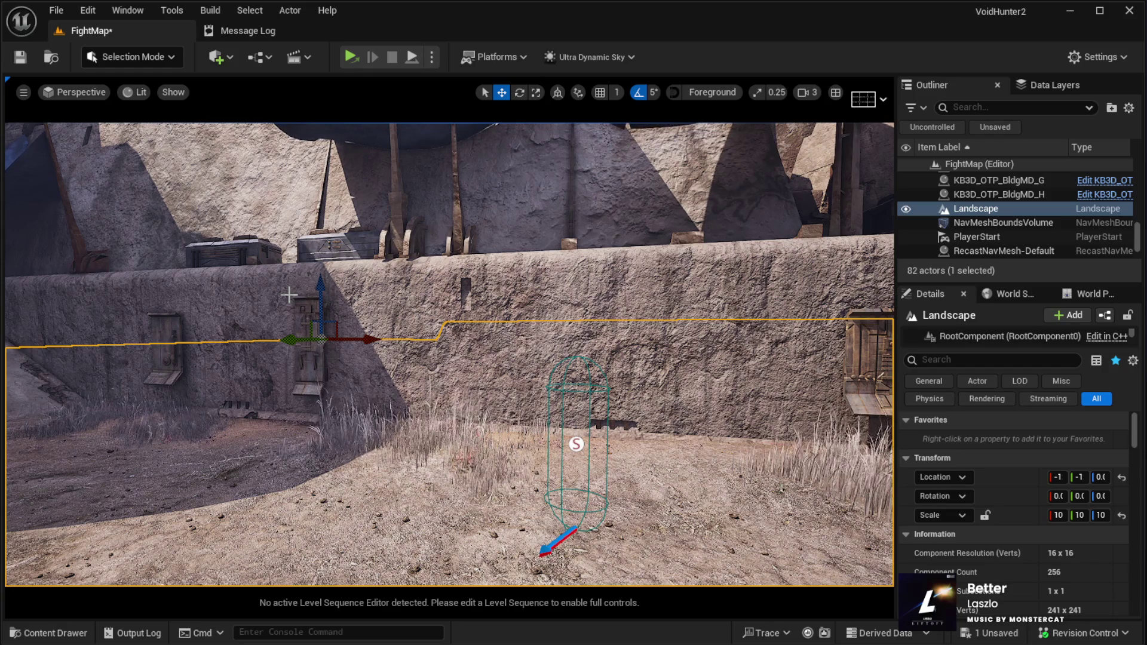
{"action": "key", "text": "w"}
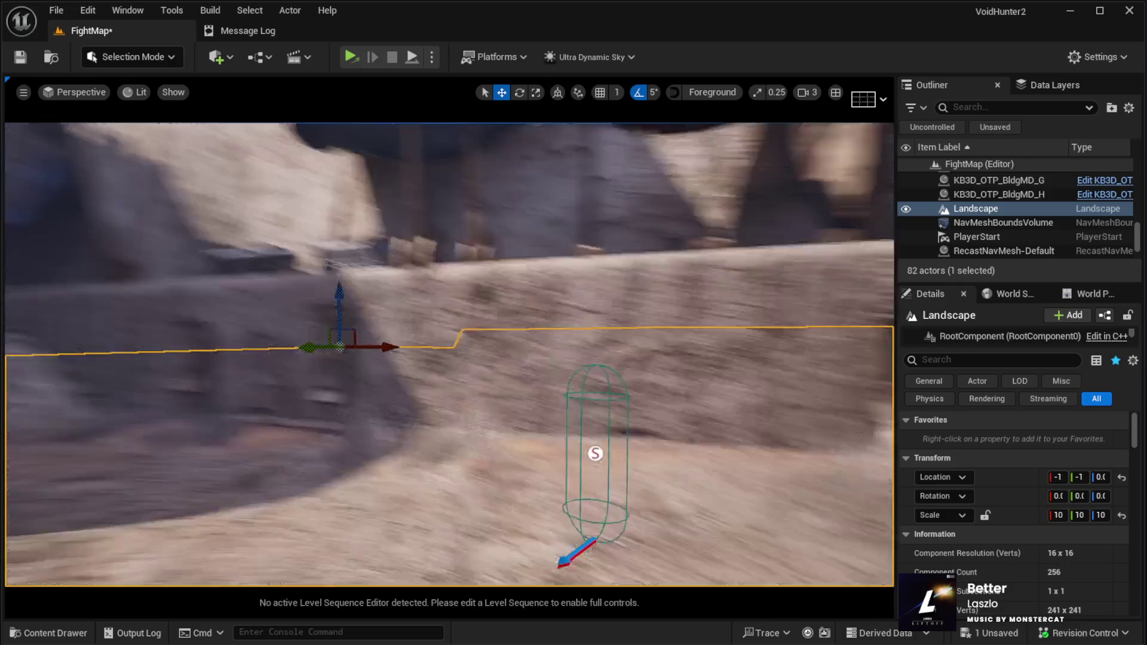
{"action": "key", "text": "s"}
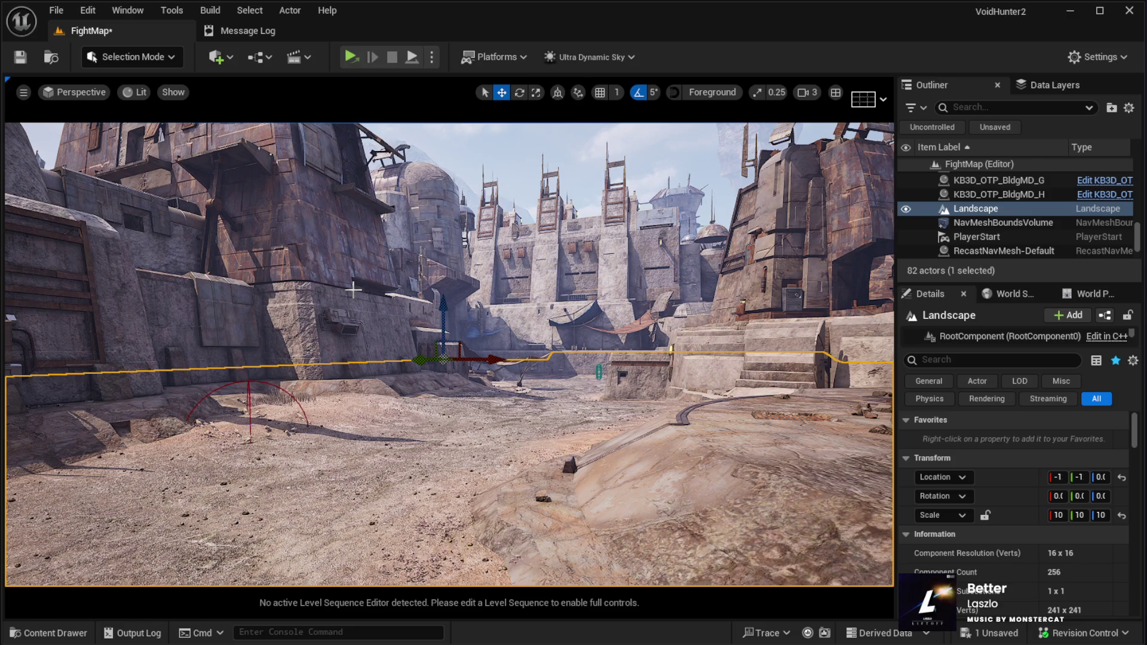
{"action": "mouse_move", "coordinate": [349, 311]}
{"action": "left_mouse_down"}
{"action": "mouse_move", "coordinate": [460, 203]}
{"action": "mouse_move", "coordinate": [438, 534]}
{"action": "left_mouse_up"}
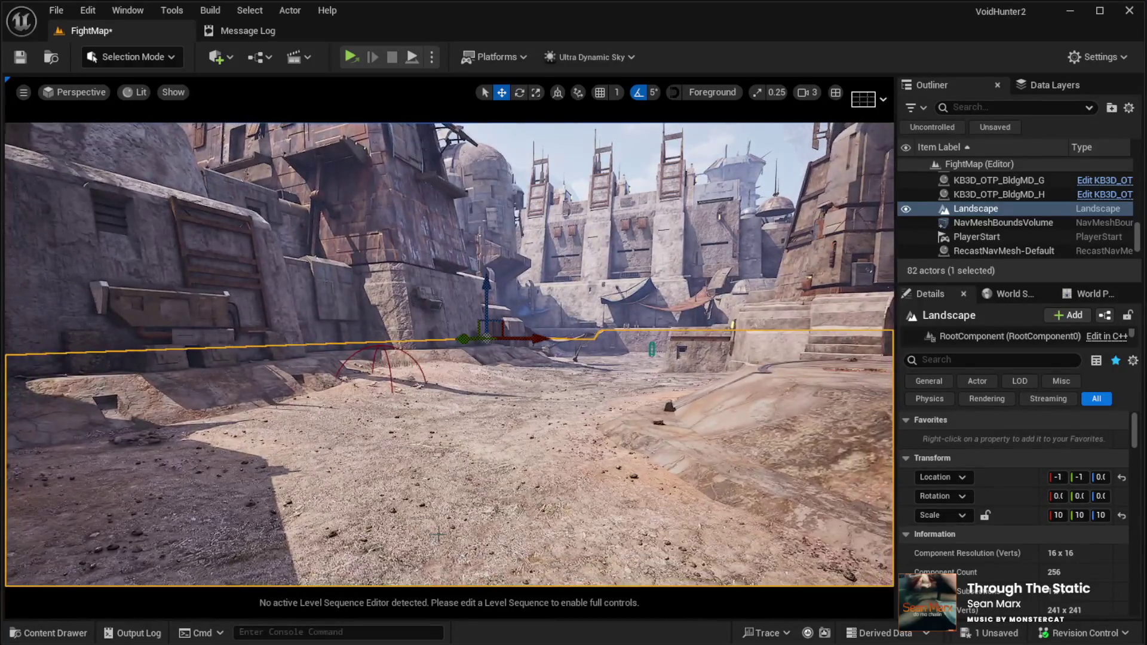
{"action": "key", "text": "alt+p"}
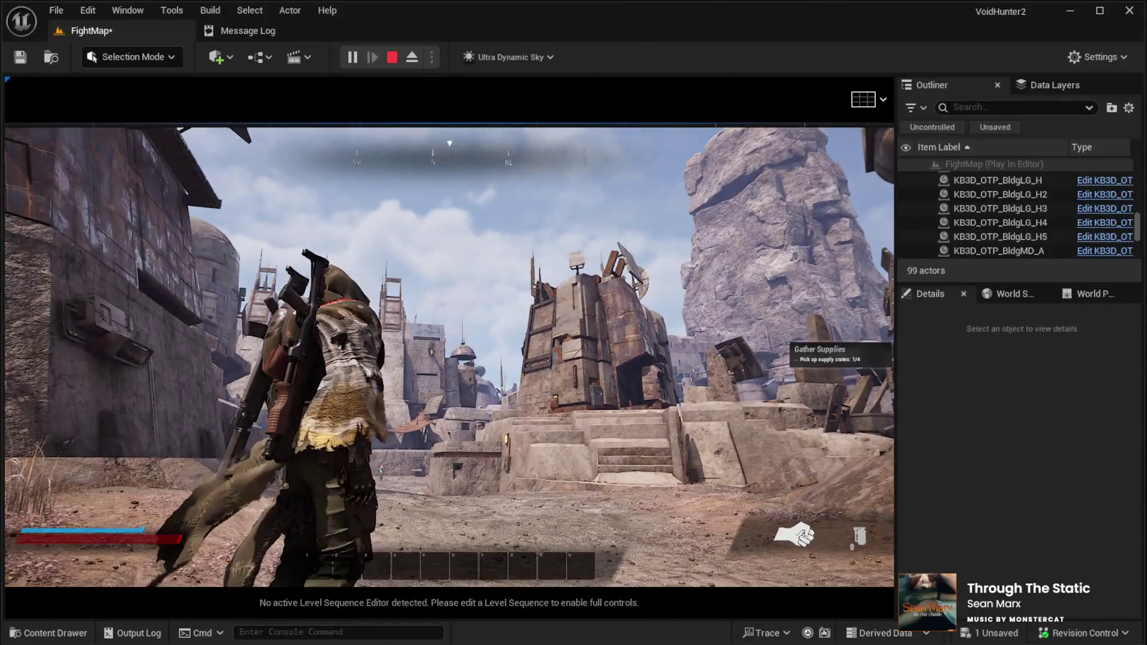
{"action": "key", "text": "Escape"}
{"action": "left_click", "coordinate": [99, 32]}
{"action": "mouse_move", "coordinate": [418, 358]}
{"action": "left_mouse_down"}
{"action": "mouse_move", "coordinate": [490, 310]}
{"action": "mouse_move", "coordinate": [442, 406]}
{"action": "mouse_move", "coordinate": [382, 275]}
{"action": "mouse_move", "coordinate": [415, 224]}
{"action": "left_mouse_up"}
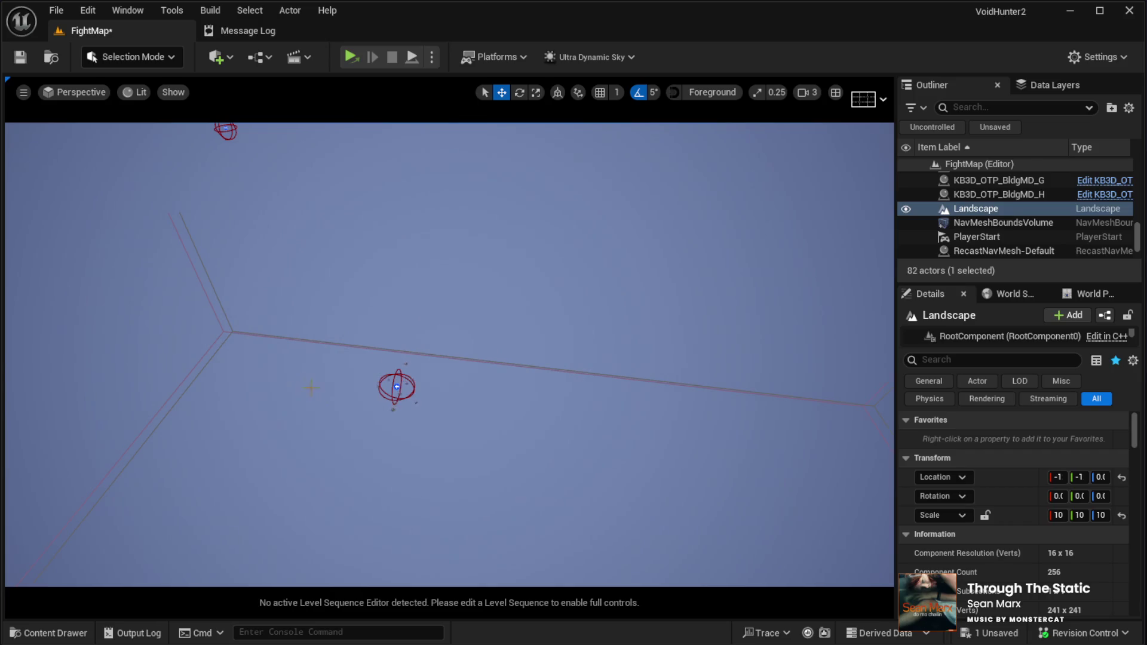
Step: Select the red-winged and Bushtit BP_TakeOff flock actors in the sky, orbiting to see their paths
{"action": "left_click", "coordinate": [394, 390]}
{"action": "left_click_drag", "start_coordinate": [393, 392], "coordinate": [381, 349]}
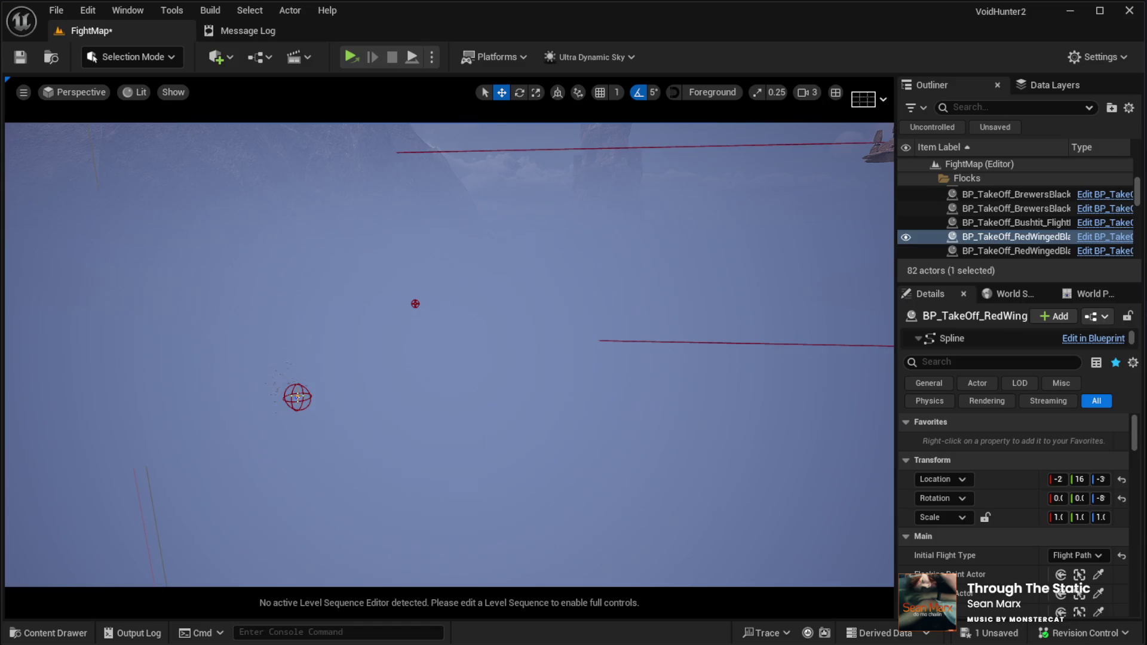
{"action": "left_click", "coordinate": [297, 396]}
{"action": "left_click", "coordinate": [415, 303]}
{"action": "mouse_move", "coordinate": [415, 303]}
{"action": "left_mouse_down"}
{"action": "mouse_move", "coordinate": [490, 292]}
{"action": "mouse_move", "coordinate": [427, 385]}
{"action": "left_mouse_up"}
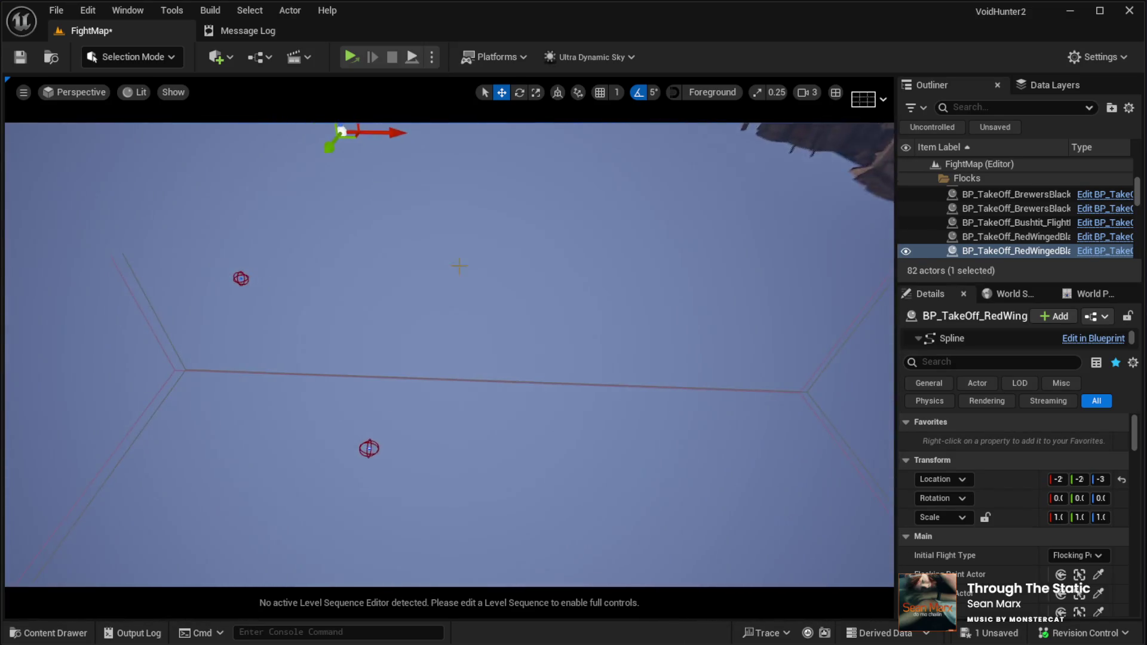
Step: Move the red-winged BP_TakeOff flock actor down onto a rooftop among the city buildings
{"action": "left_click", "coordinate": [365, 447]}
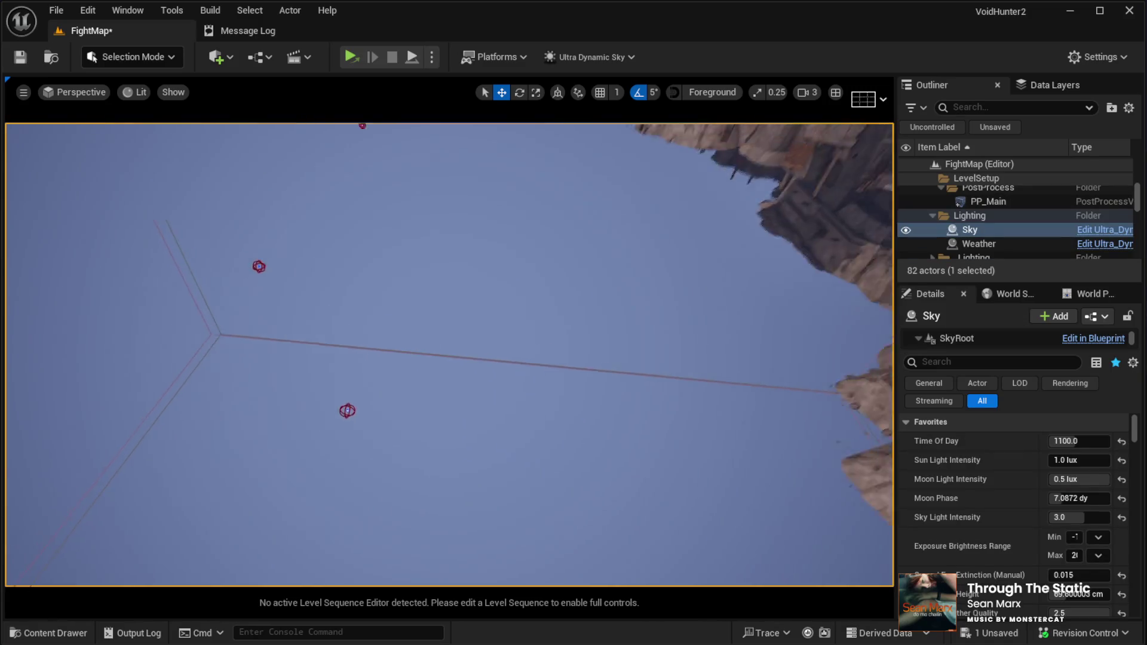
{"action": "left_click", "coordinate": [411, 436]}
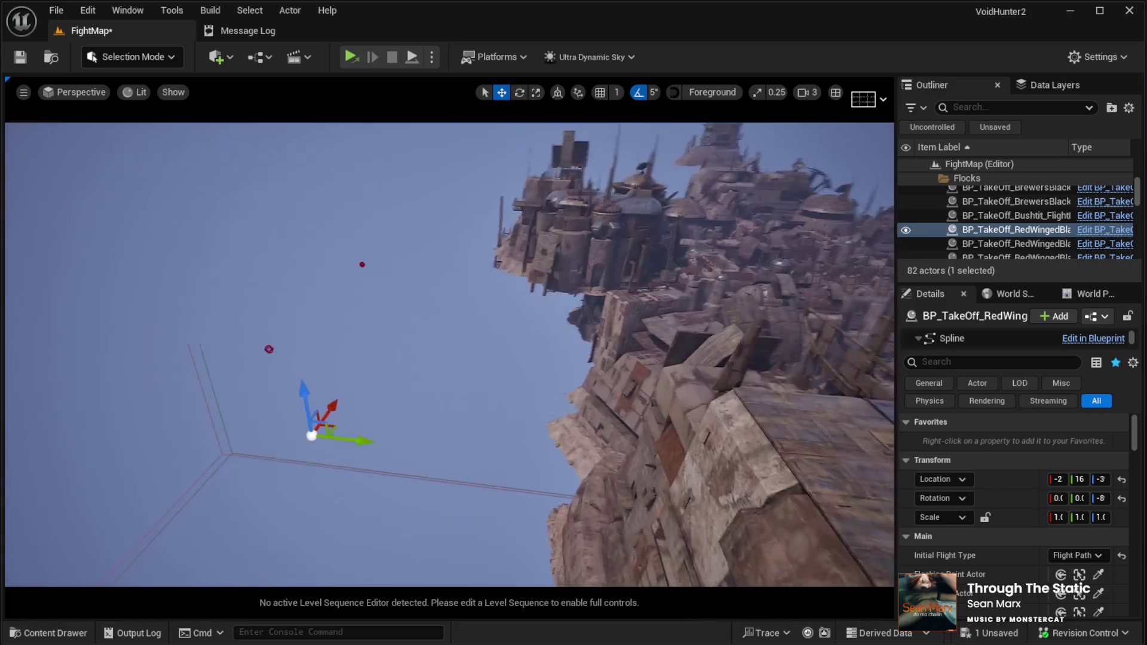
{"action": "left_click_drag", "start_coordinate": [247, 480], "coordinate": [251, 302]}
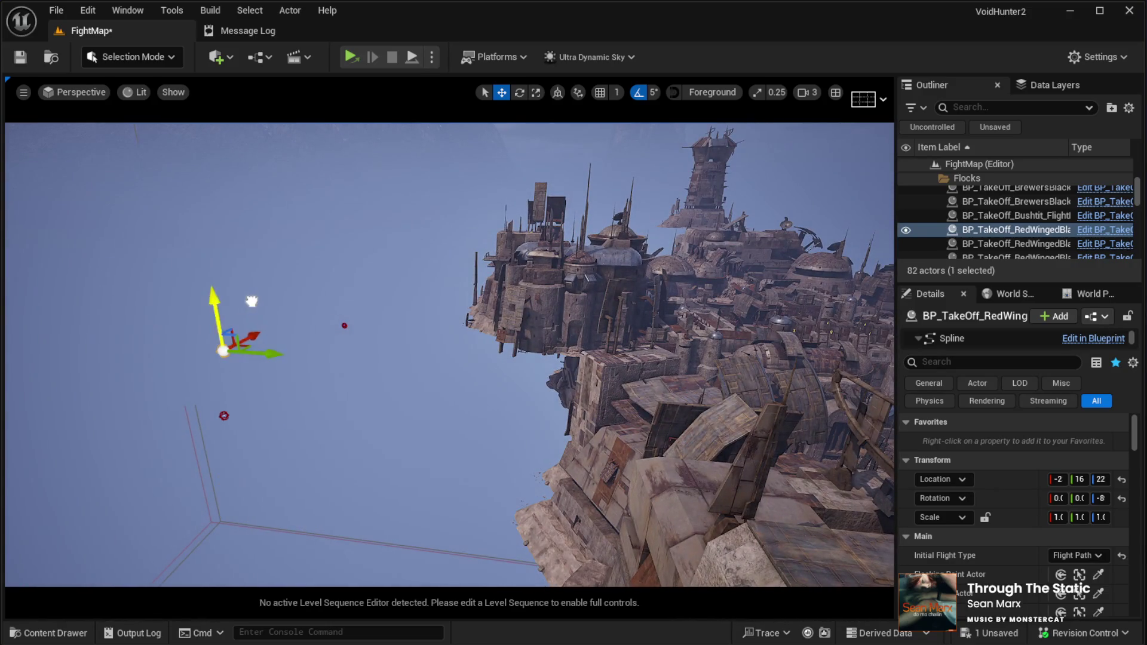
{"action": "mouse_move", "coordinate": [726, 374]}
{"action": "left_mouse_down"}
{"action": "mouse_move", "coordinate": [576, 384]}
{"action": "mouse_move", "coordinate": [473, 448]}
{"action": "mouse_move", "coordinate": [448, 423]}
{"action": "mouse_move", "coordinate": [520, 269]}
{"action": "left_mouse_up"}
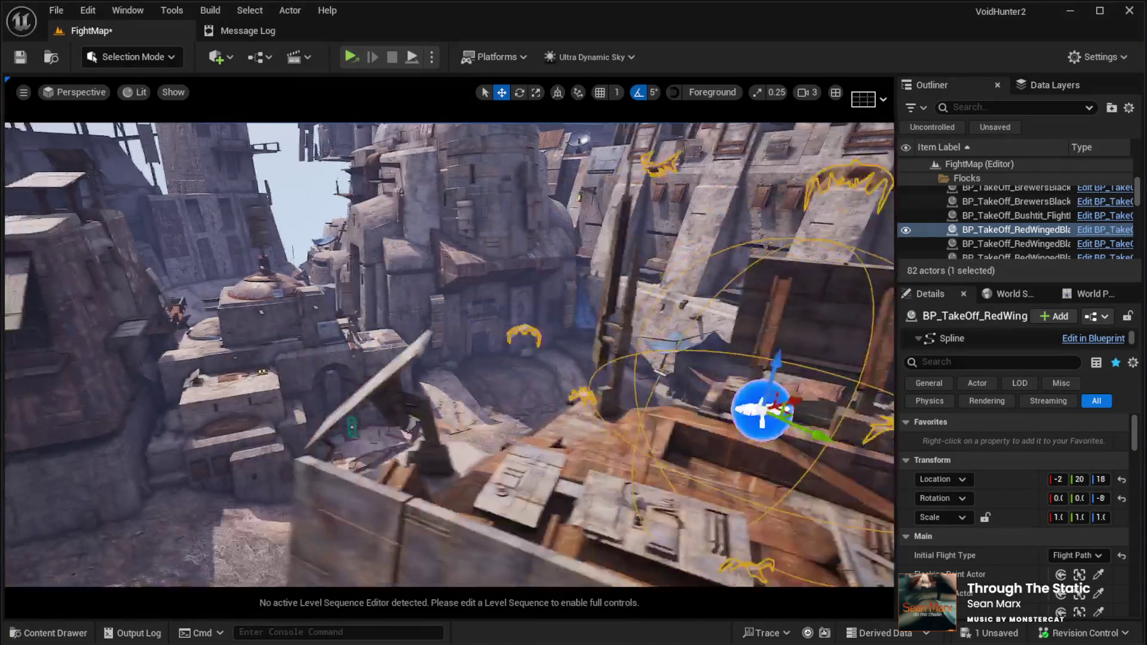
{"action": "scroll", "coordinate": [1019, 569], "scroll_direction": "down", "scroll_amount": 1}
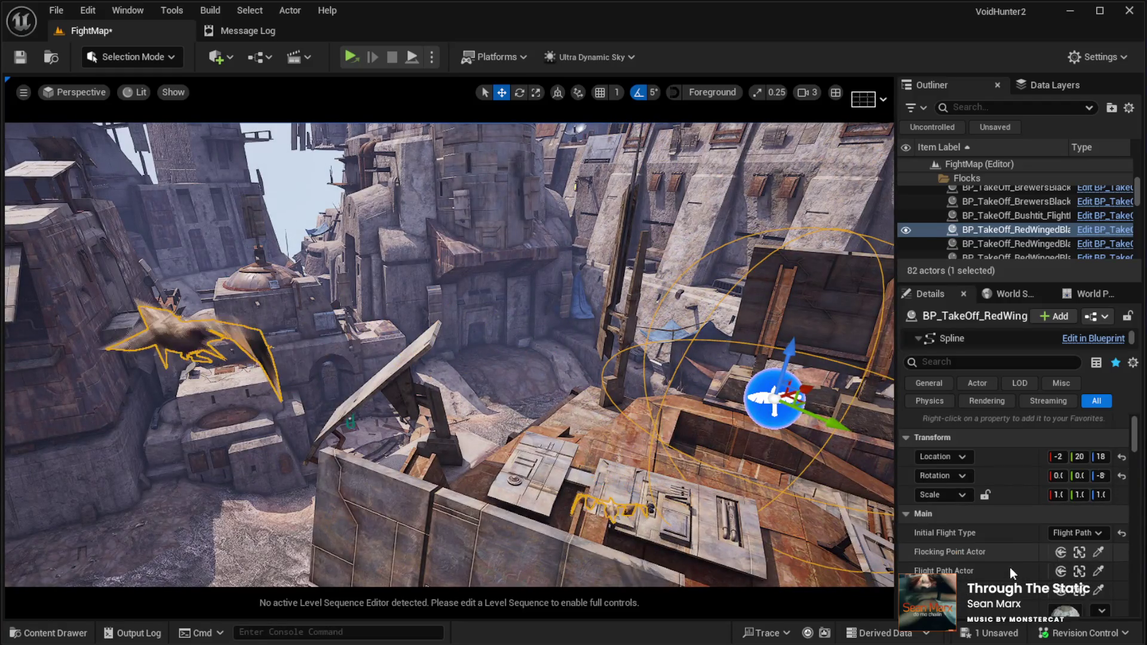
{"action": "scroll", "coordinate": [969, 564], "scroll_direction": "down", "scroll_amount": 1}
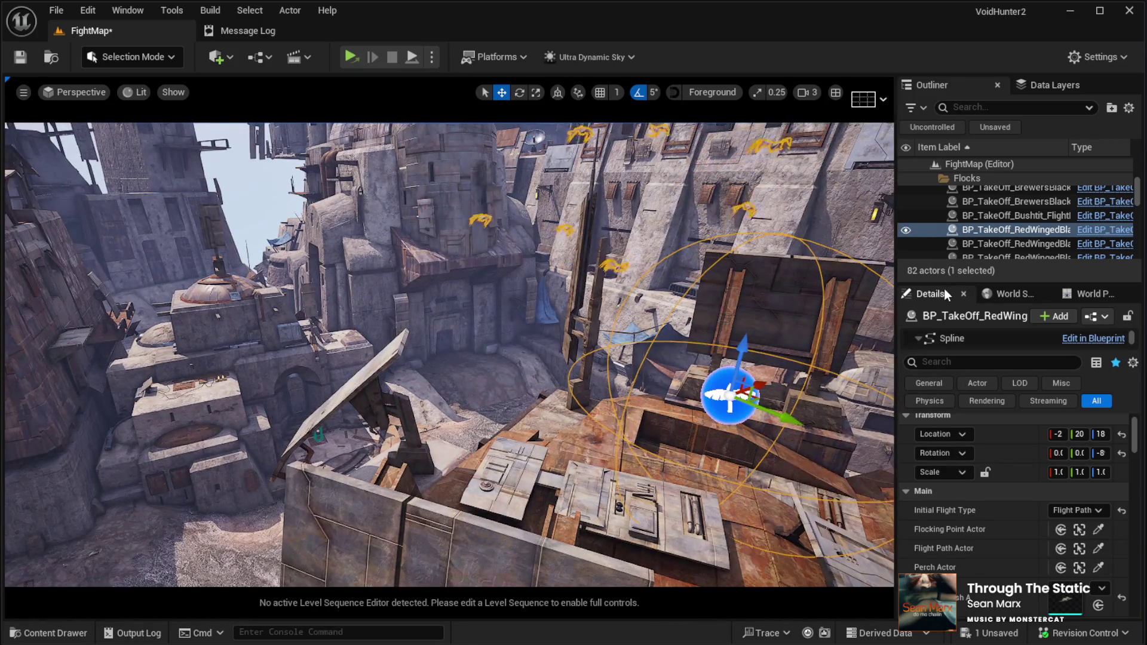
Step: Filter the Outliner by 'POINT' and focus BP_FlockingPointBoundary in the viewport
{"action": "mouse_move", "coordinate": [950, 279]}
{"action": "left_mouse_down"}
{"action": "mouse_move", "coordinate": [988, 395]}
{"action": "mouse_move", "coordinate": [994, 372]}
{"action": "left_mouse_up"}
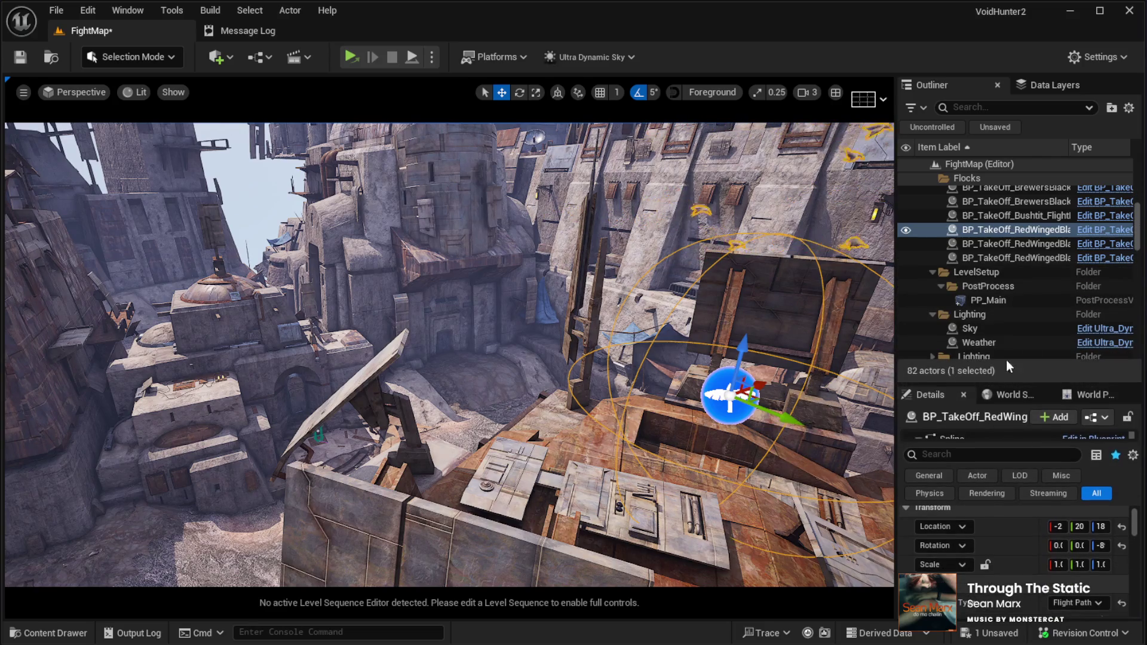
{"action": "scroll", "coordinate": [1138, 224], "scroll_direction": "up", "scroll_amount": 5}
{"action": "scroll", "coordinate": [1138, 224], "scroll_direction": "up", "scroll_amount": 3}
{"action": "left_click", "coordinate": [955, 108]}
{"action": "type", "text": "POINT"}
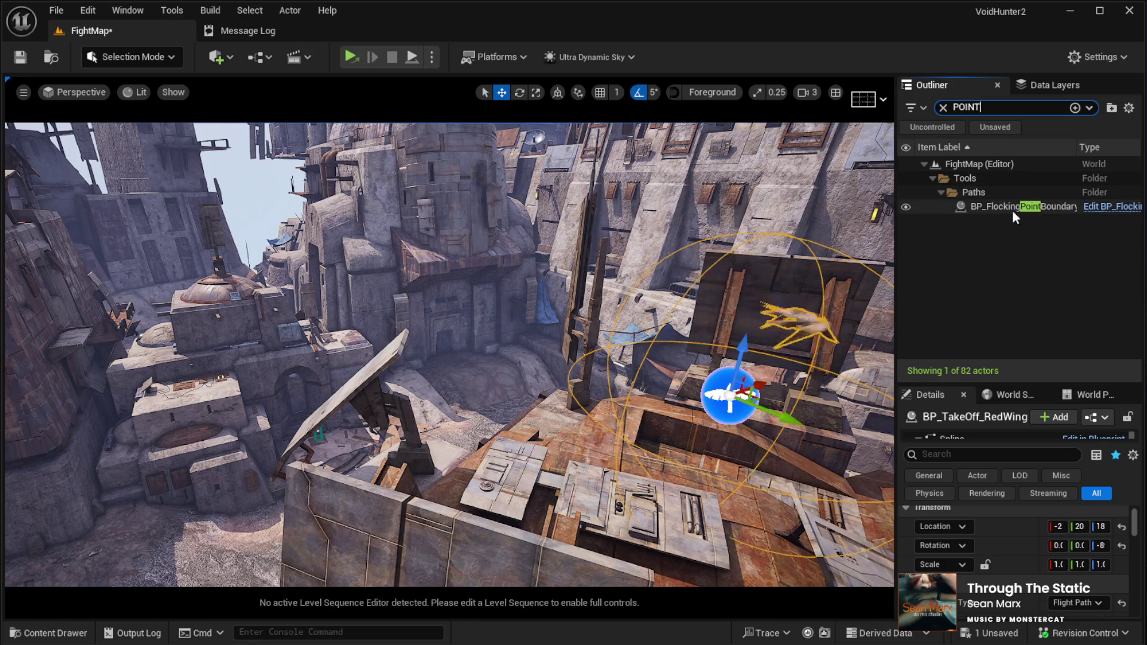
{"action": "double_click", "coordinate": [1012, 210]}
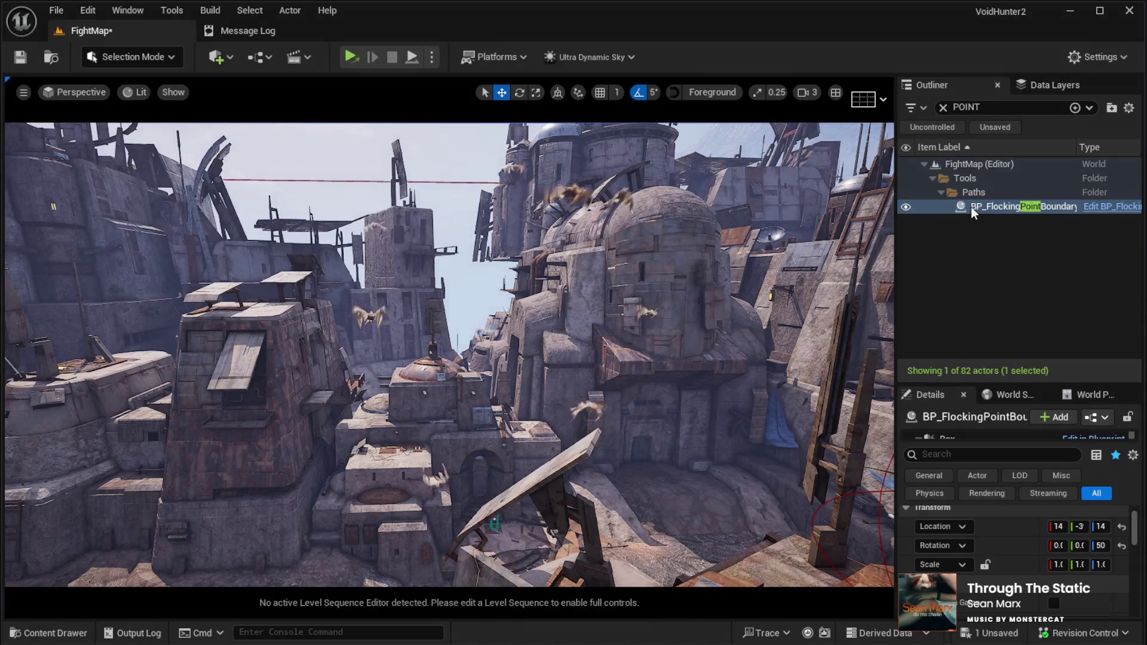
Step: Open the Content Drawer and browse the Blueprints, Enums and Interfaces folders
{"action": "key", "text": "ctrl+b"}
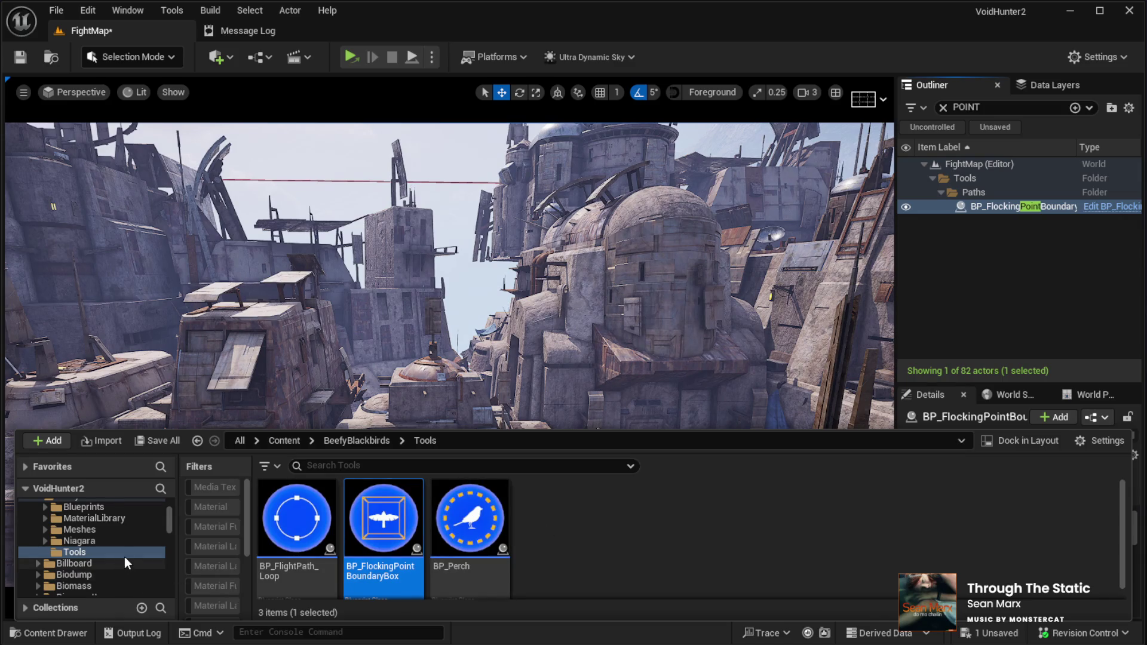
{"action": "left_click", "coordinate": [44, 505]}
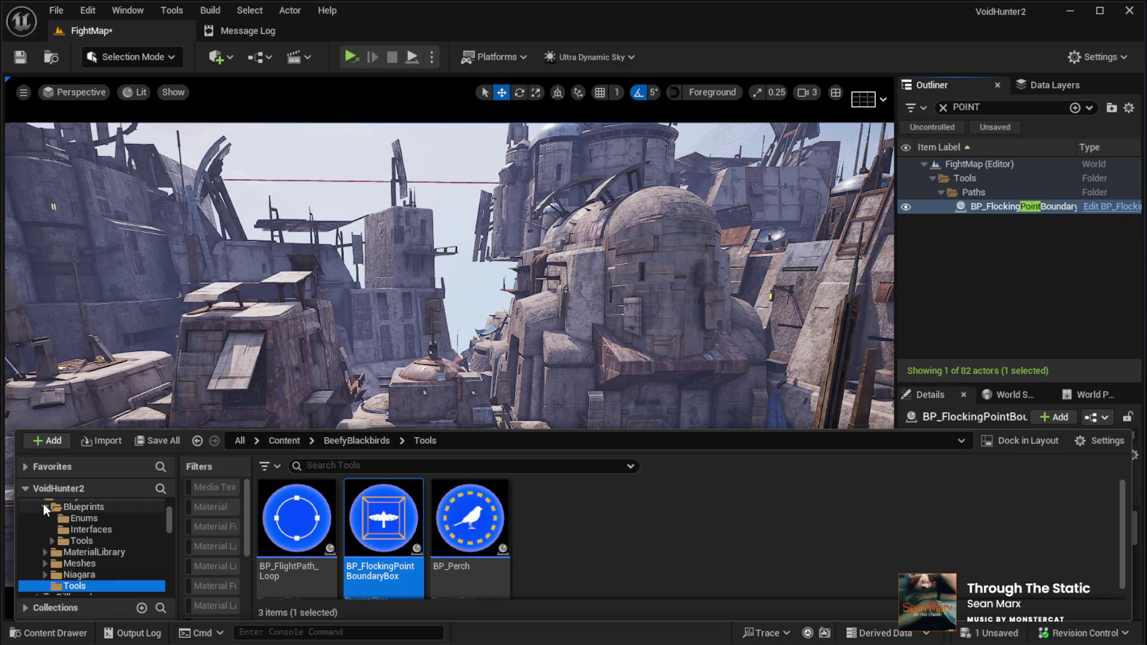
{"action": "left_click", "coordinate": [81, 506]}
{"action": "left_click", "coordinate": [85, 518]}
{"action": "left_click", "coordinate": [86, 529]}
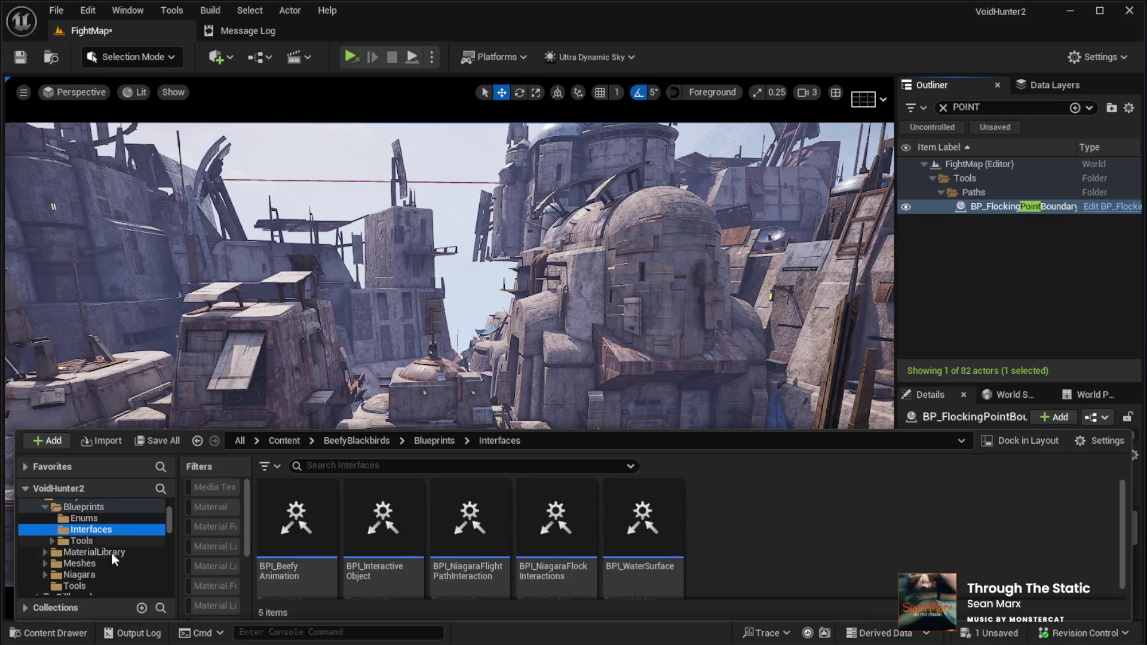
Step: Browse the Tools, Perches and Pathfinding blueprint folders, then return to the level view
{"action": "left_click", "coordinate": [77, 540]}
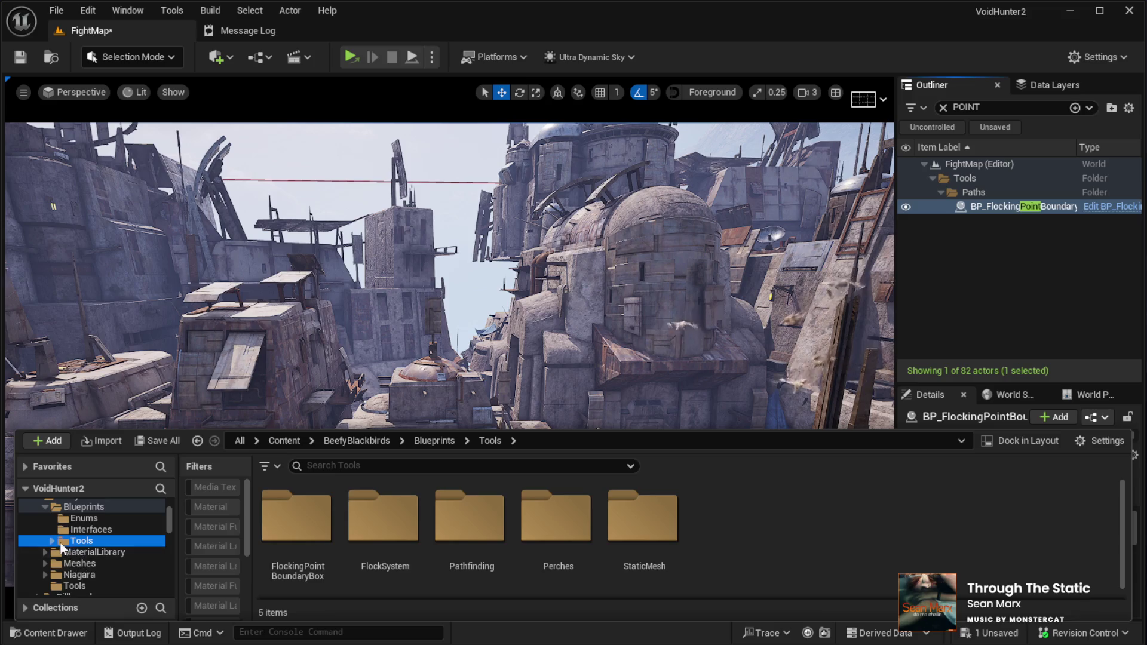
{"action": "double_click", "coordinate": [61, 542]}
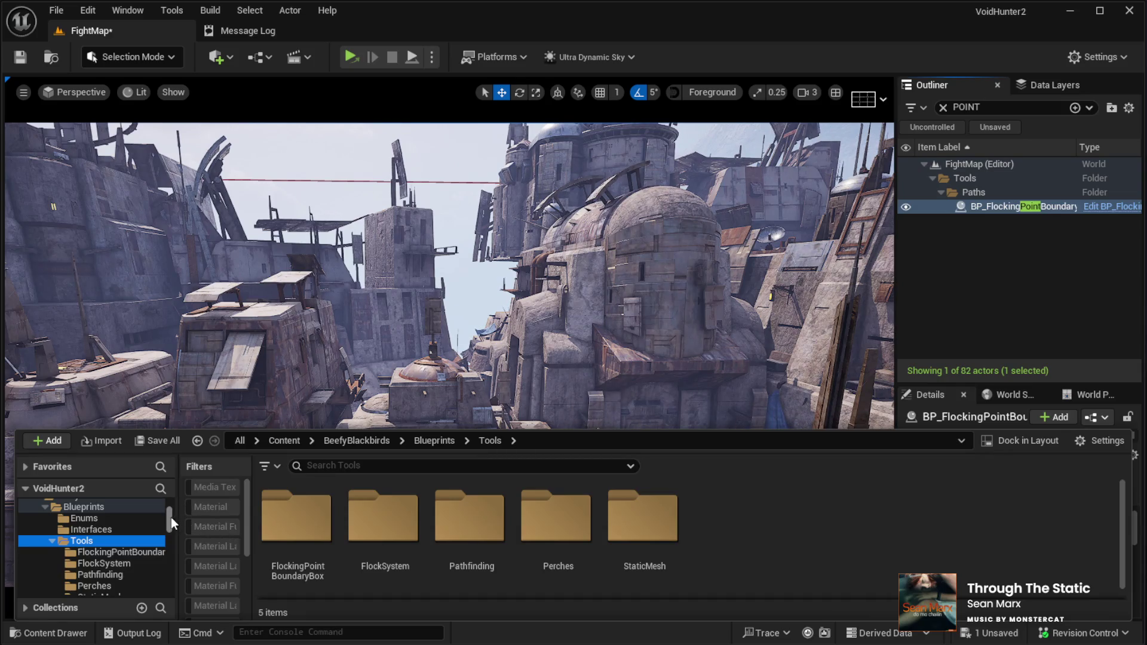
{"action": "scroll", "coordinate": [170, 519], "scroll_direction": "down", "scroll_amount": 5}
{"action": "scroll", "coordinate": [149, 528], "scroll_direction": "up", "scroll_amount": 2}
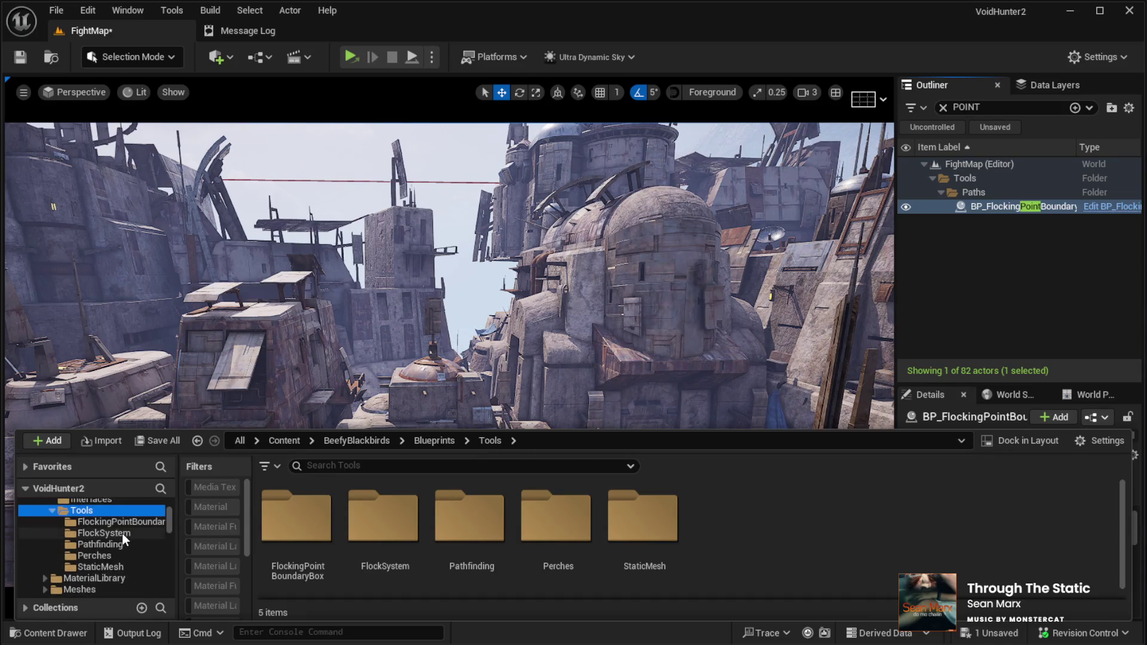
{"action": "left_click", "coordinate": [92, 556]}
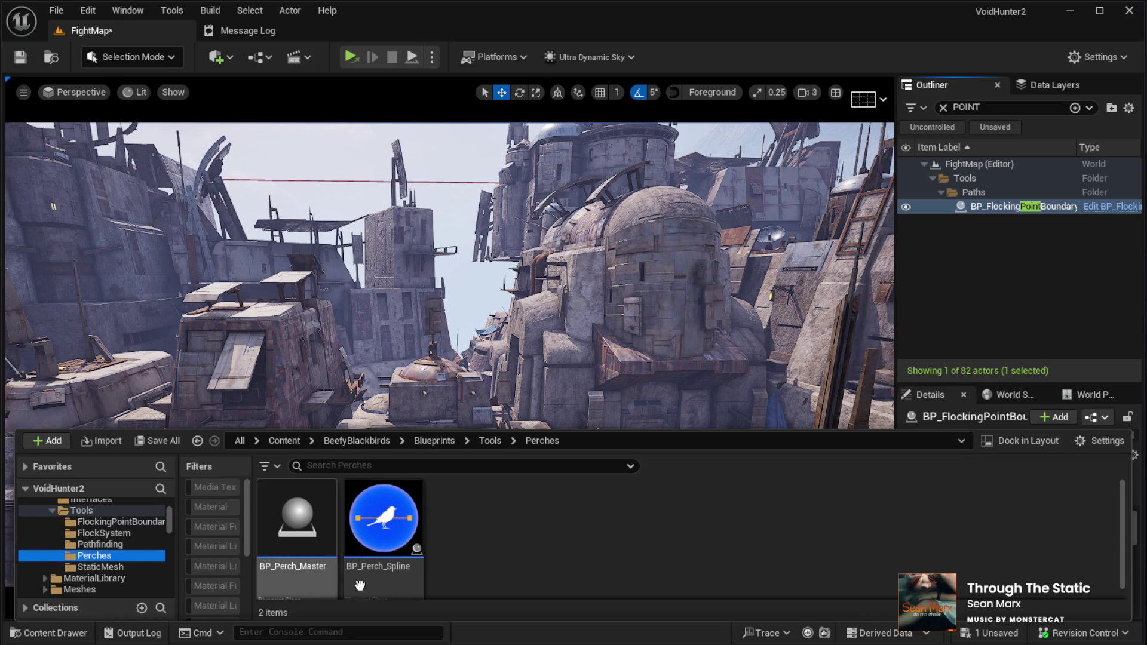
{"action": "left_click", "coordinate": [105, 544]}
{"action": "key", "text": "f"}
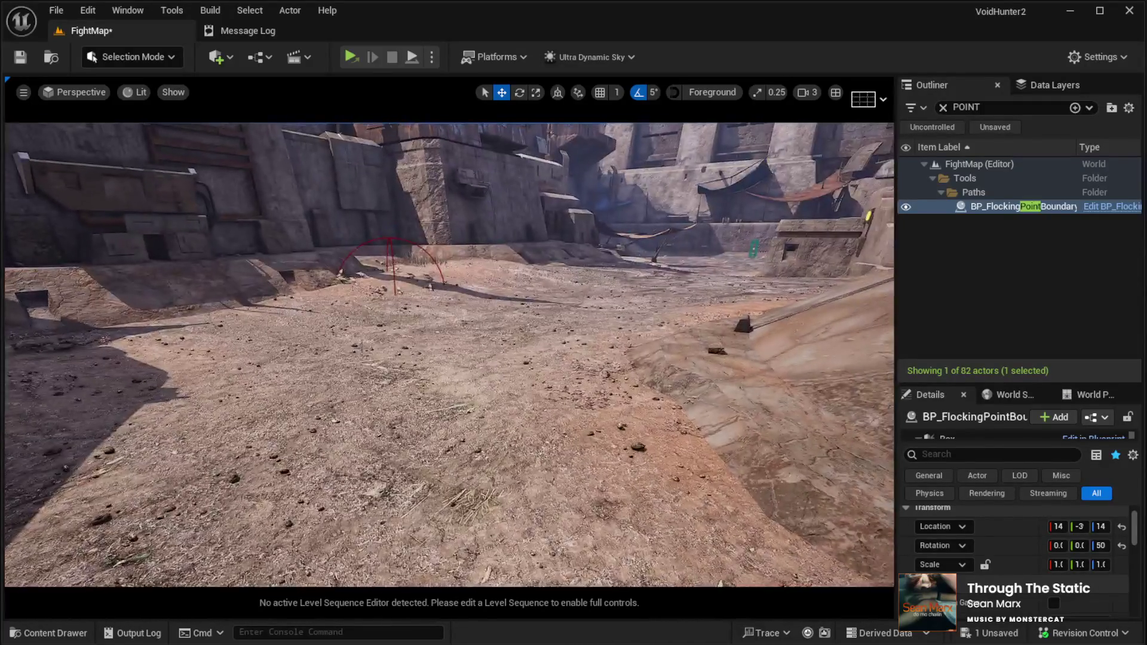
Step: Play-test FightMap by running along the fortress wall and courtyard, then stop and resume editing
{"action": "left_click", "coordinate": [455, 573]}
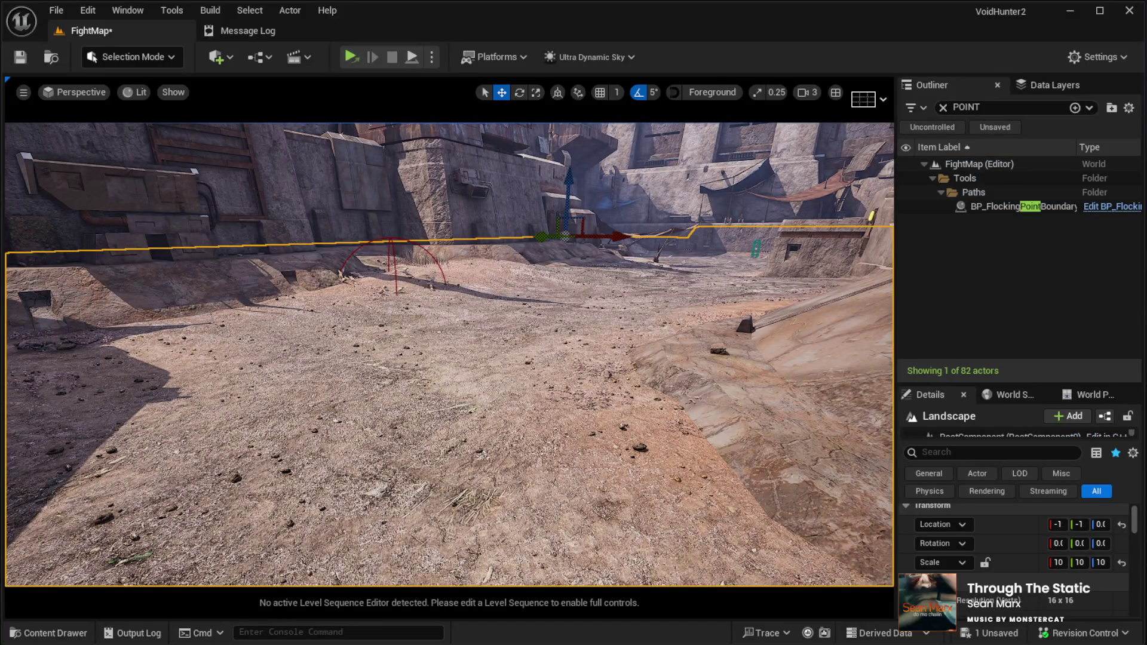
{"action": "key", "text": "alt+p"}
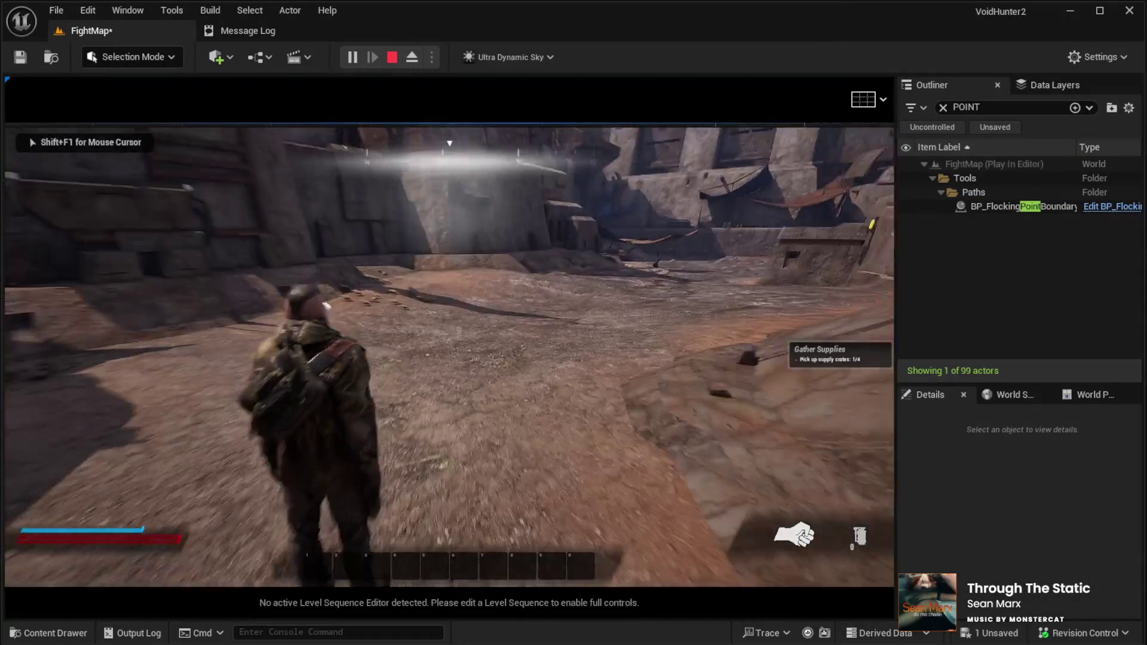
{"action": "key", "text": "w"}
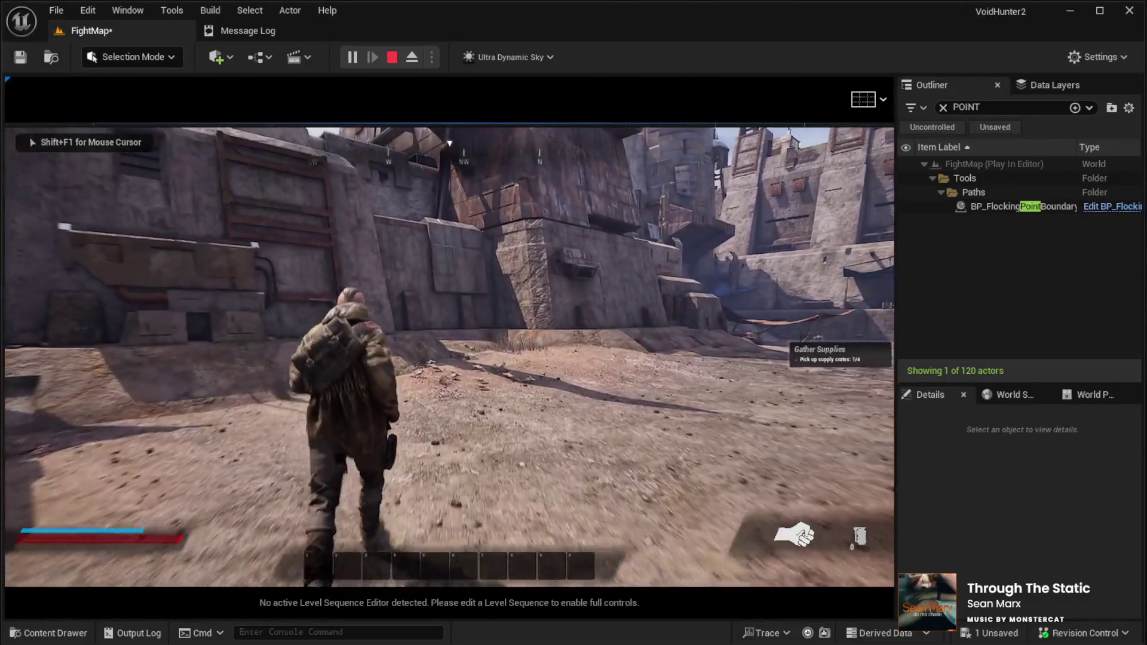
{"action": "key", "text": "w"}
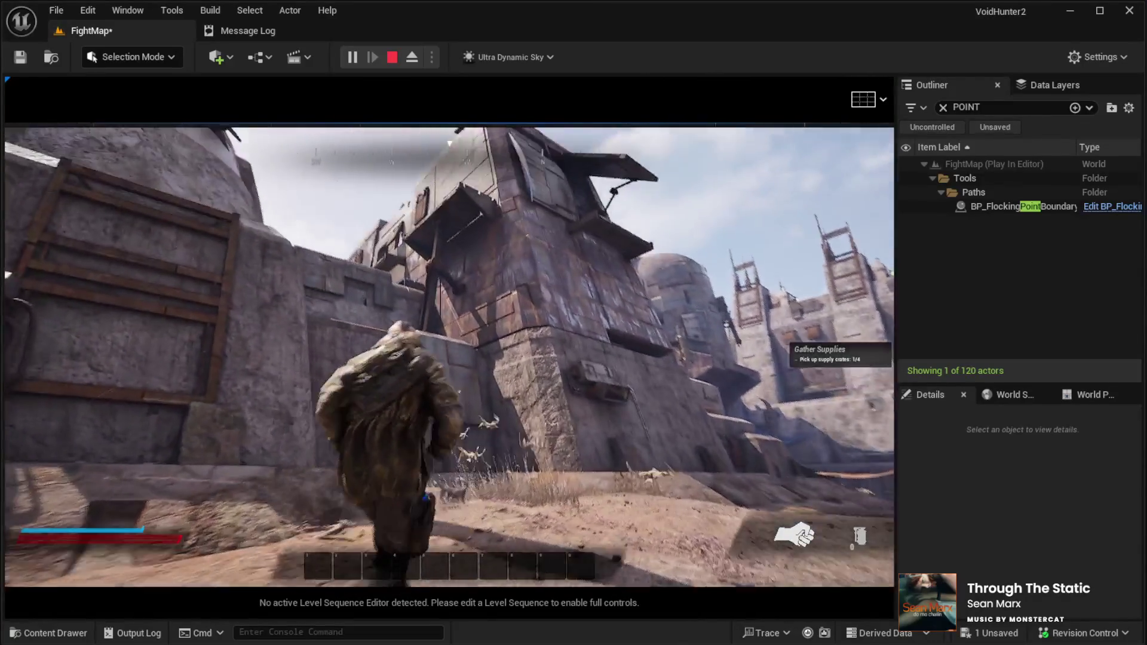
{"action": "key", "text": "w"}
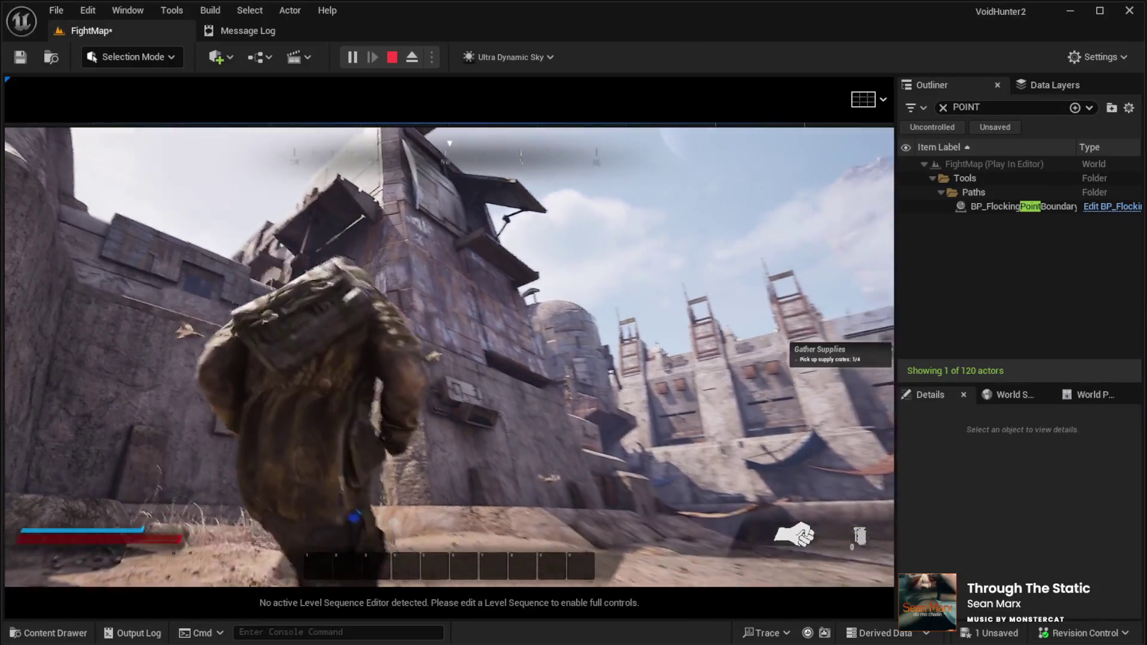
{"action": "key", "text": "w"}
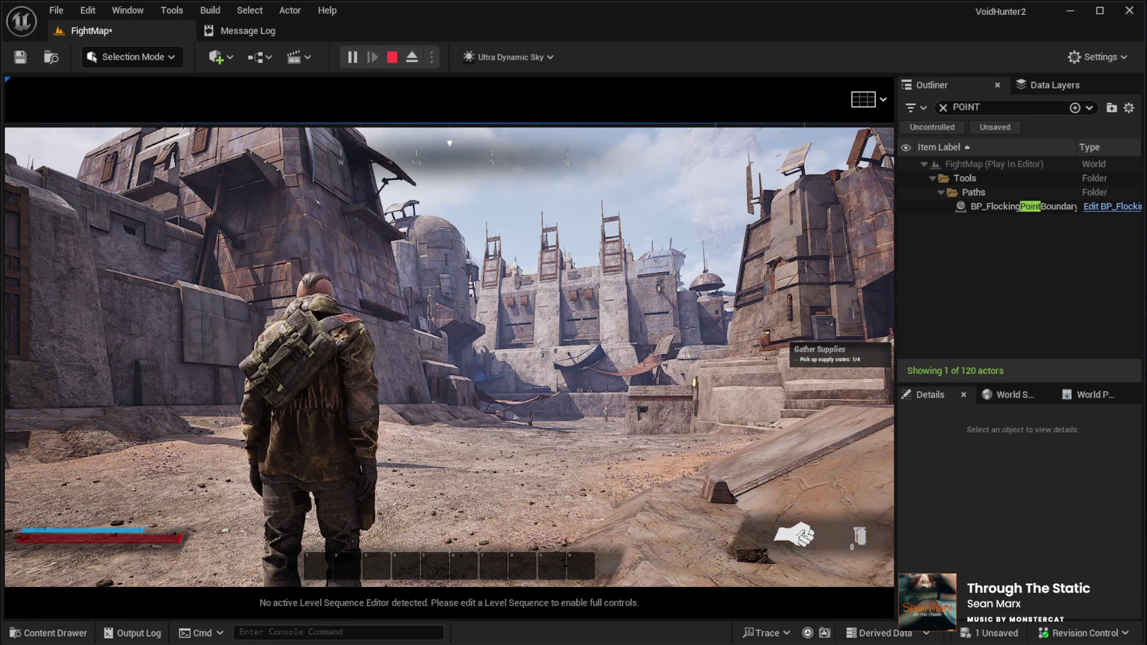
{"action": "key", "text": "Escape"}
{"action": "left_click", "coordinate": [80, 30]}
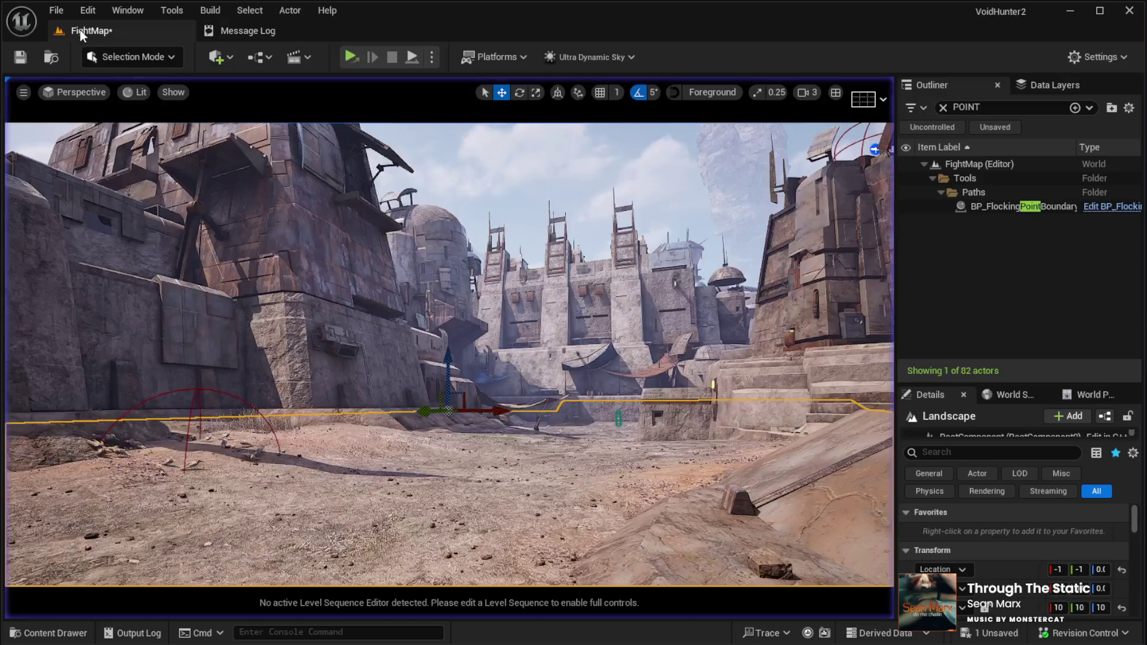
Step: Fly to the courtyard blackbird flock, raise it slightly, and enlarge the Details panel
{"action": "key", "text": "w"}
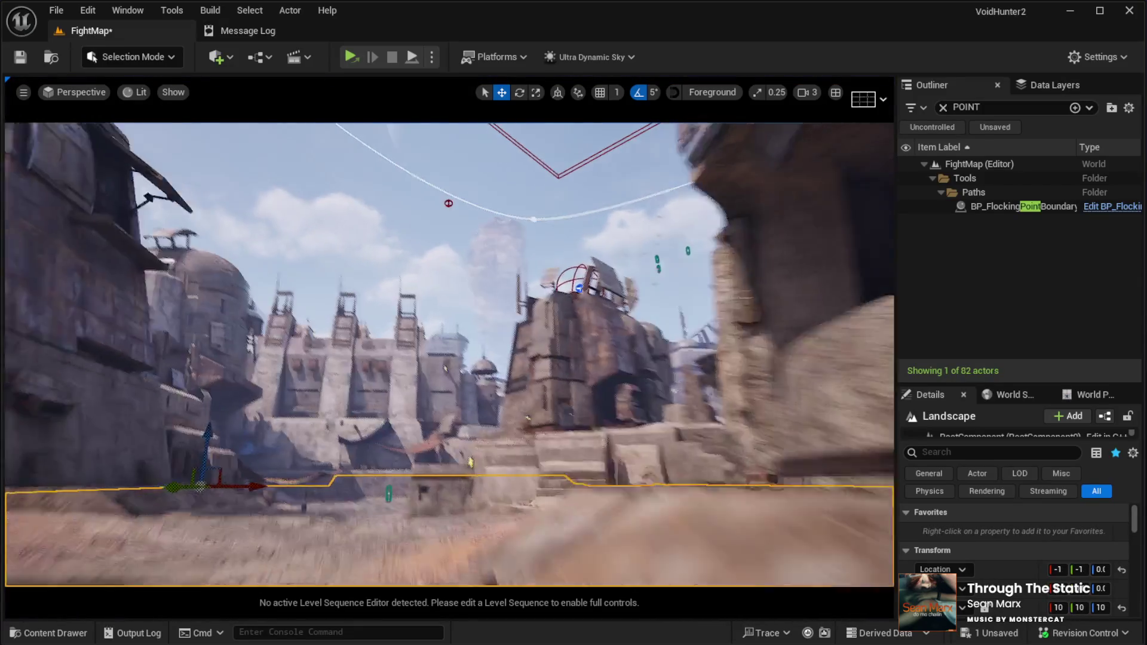
{"action": "key", "text": "w"}
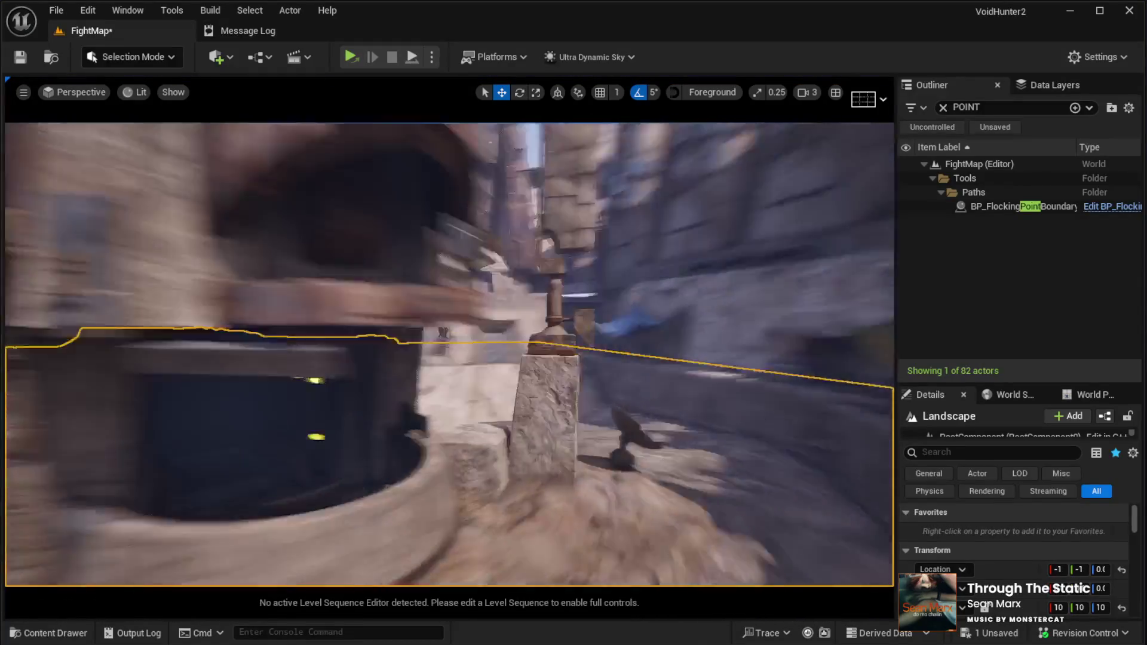
{"action": "key", "text": "w"}
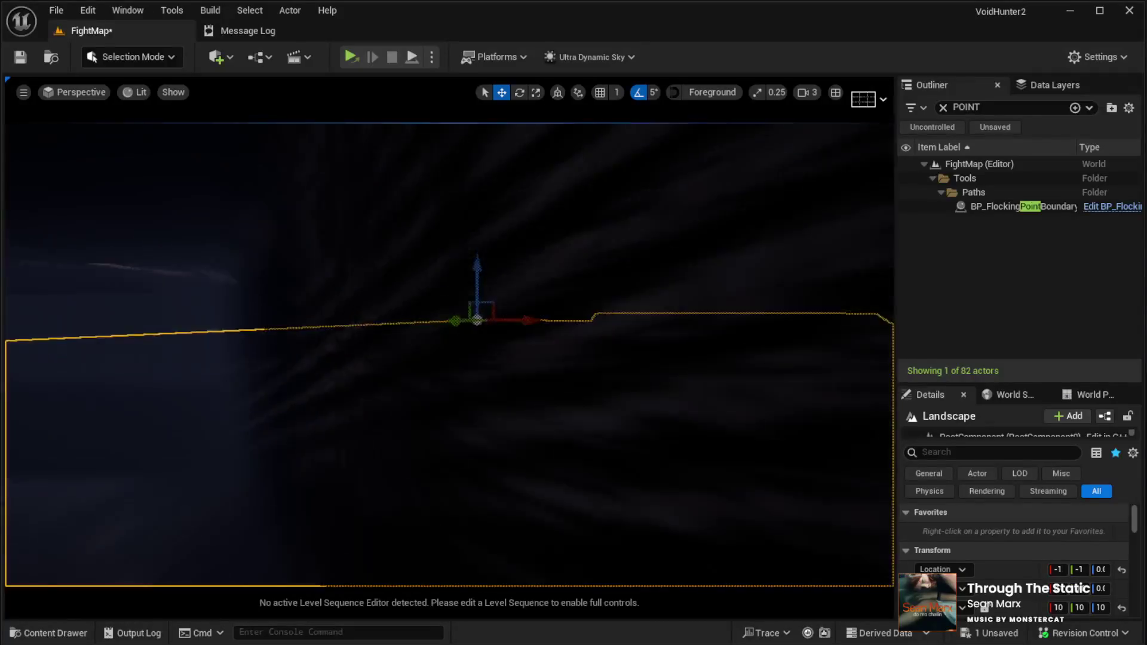
{"action": "key", "text": "w"}
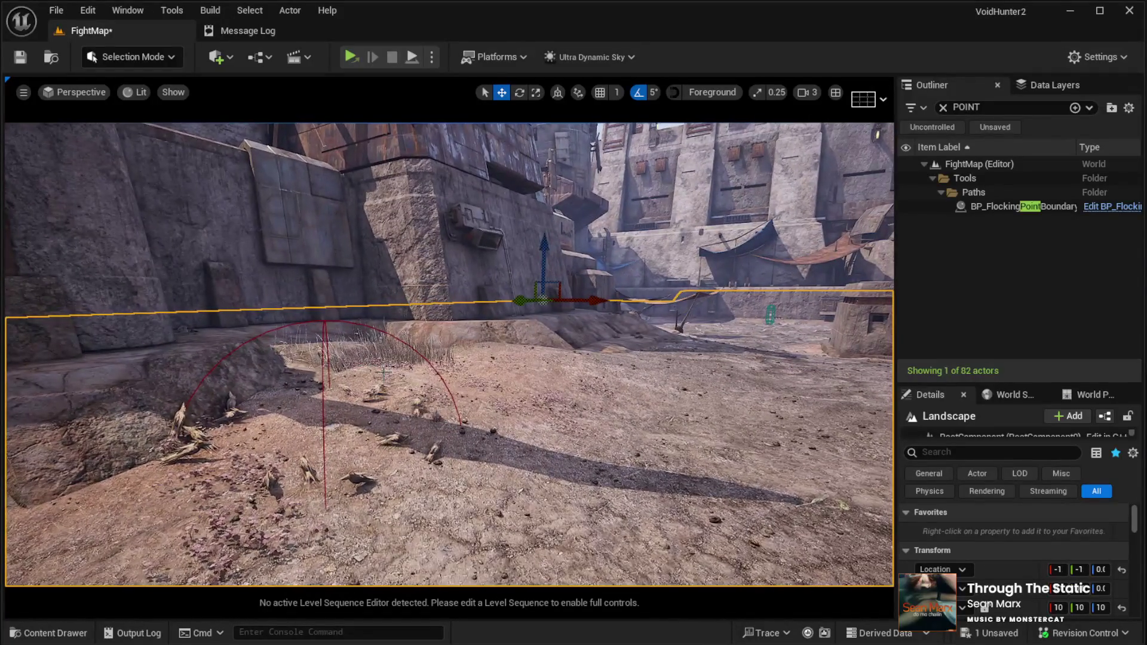
{"action": "key", "text": "q"}
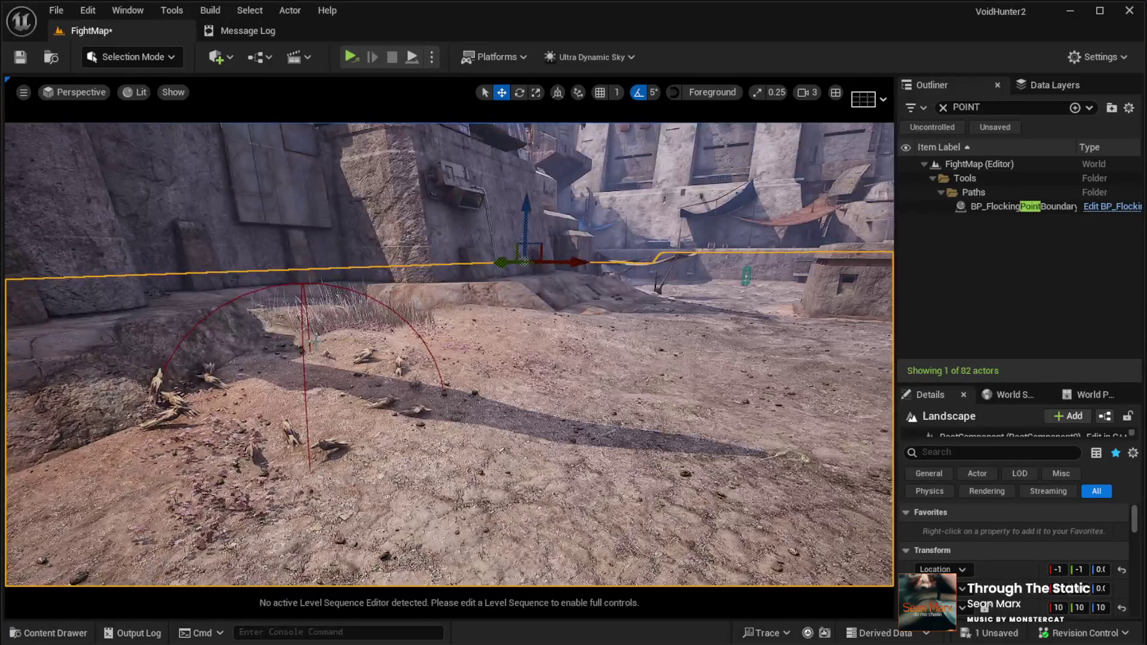
{"action": "left_click", "coordinate": [393, 403]}
{"action": "mouse_move", "coordinate": [311, 378]}
{"action": "left_mouse_down"}
{"action": "mouse_move", "coordinate": [310, 300]}
{"action": "mouse_move", "coordinate": [310, 312]}
{"action": "left_mouse_up"}
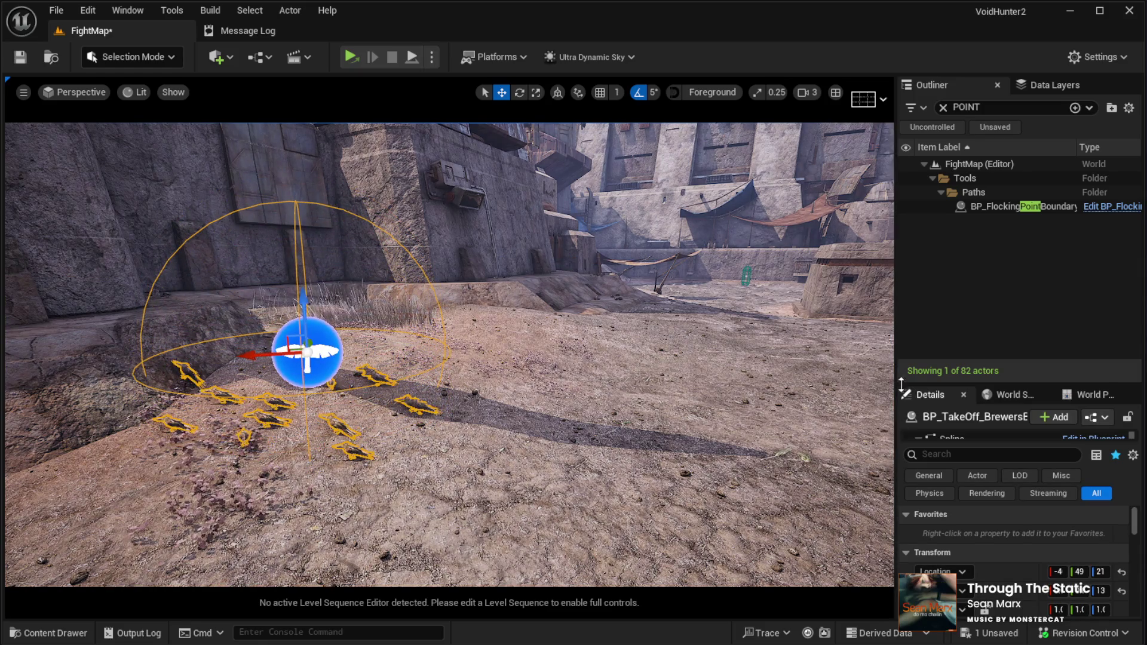
{"action": "left_click_drag", "start_coordinate": [901, 385], "coordinate": [900, 224]}
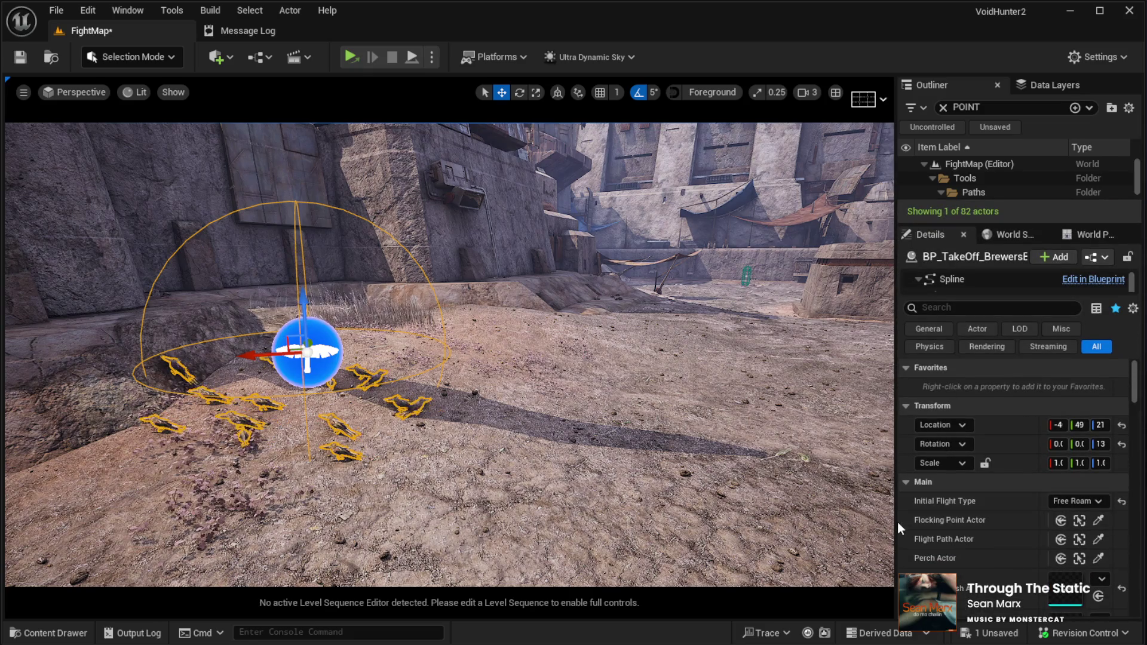
{"action": "left_click_drag", "start_coordinate": [896, 522], "coordinate": [748, 517]}
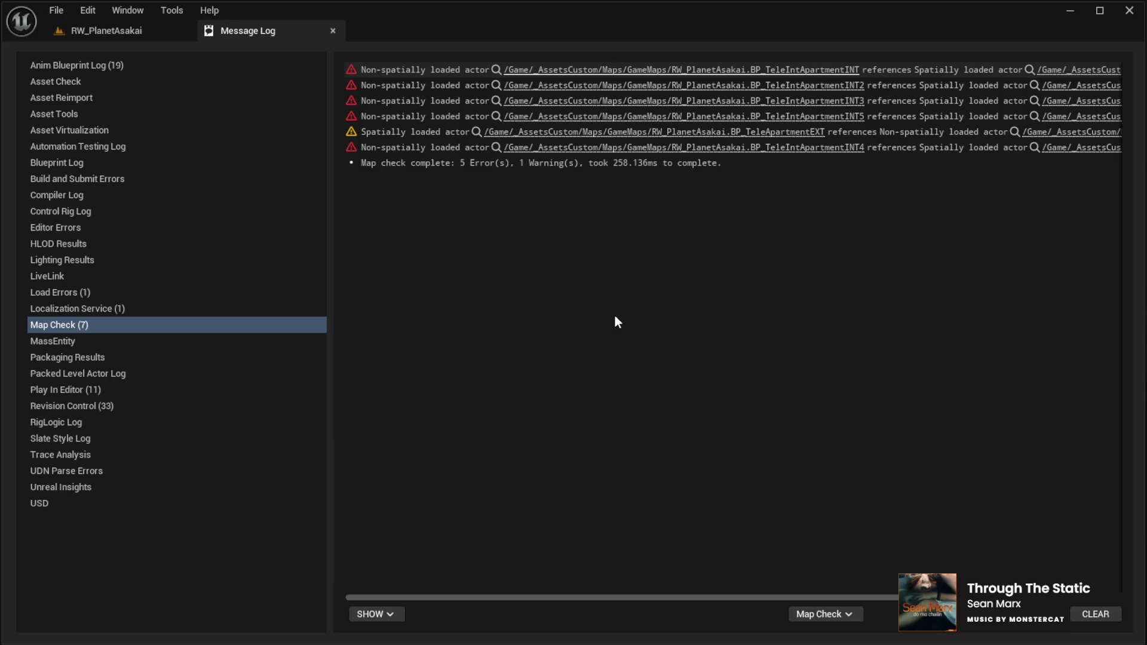
Step: Select BP_TakeOff_BrewersBlackbirds_Perch3 in RW_PlanetAsakai and read its boundary, flight path and perch settings
{"action": "left_click", "coordinate": [535, 97]}
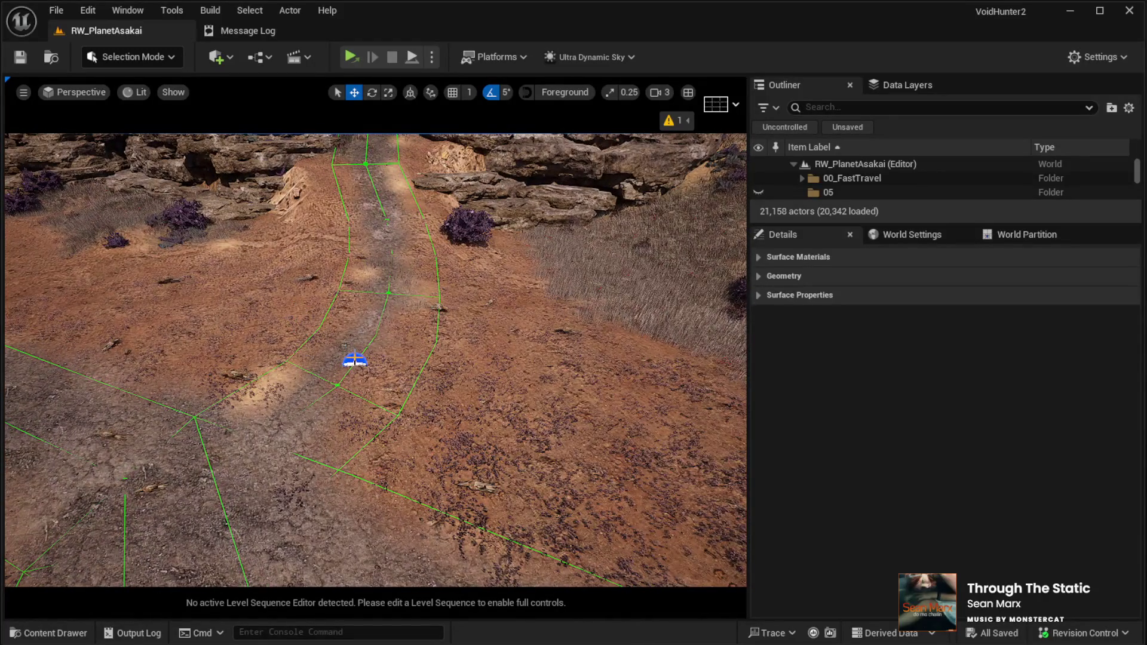
{"action": "left_click", "coordinate": [353, 361]}
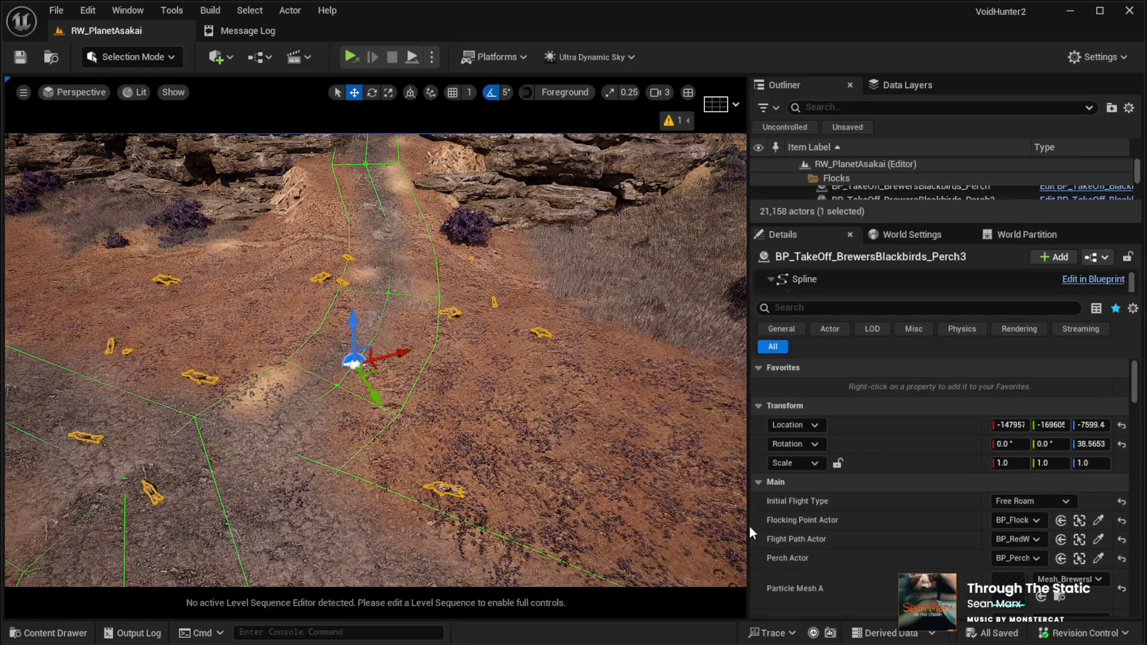
{"action": "left_click_drag", "start_coordinate": [747, 524], "coordinate": [338, 517]}
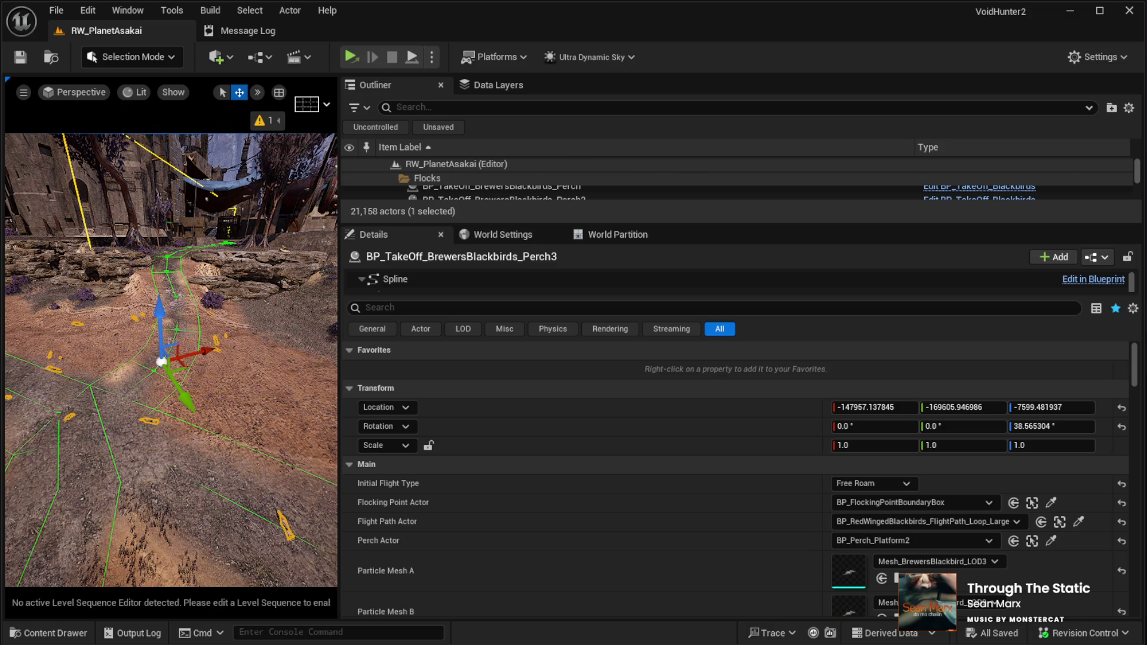
{"action": "left_click_drag", "start_coordinate": [339, 325], "coordinate": [930, 324]}
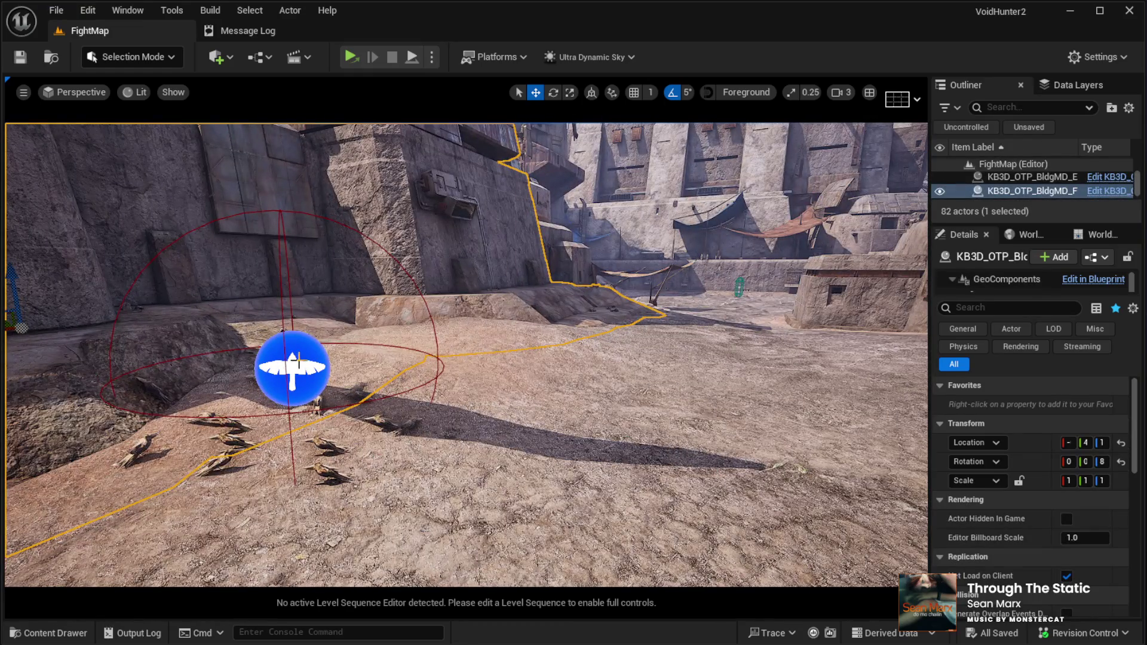
Step: Set the Perch2 flock's Flocking Point Actor to BP_FlockingPointBoundary and its flight path to RedWinged
{"action": "left_click", "coordinate": [292, 369]}
{"action": "left_click_drag", "start_coordinate": [931, 421], "coordinate": [572, 433]}
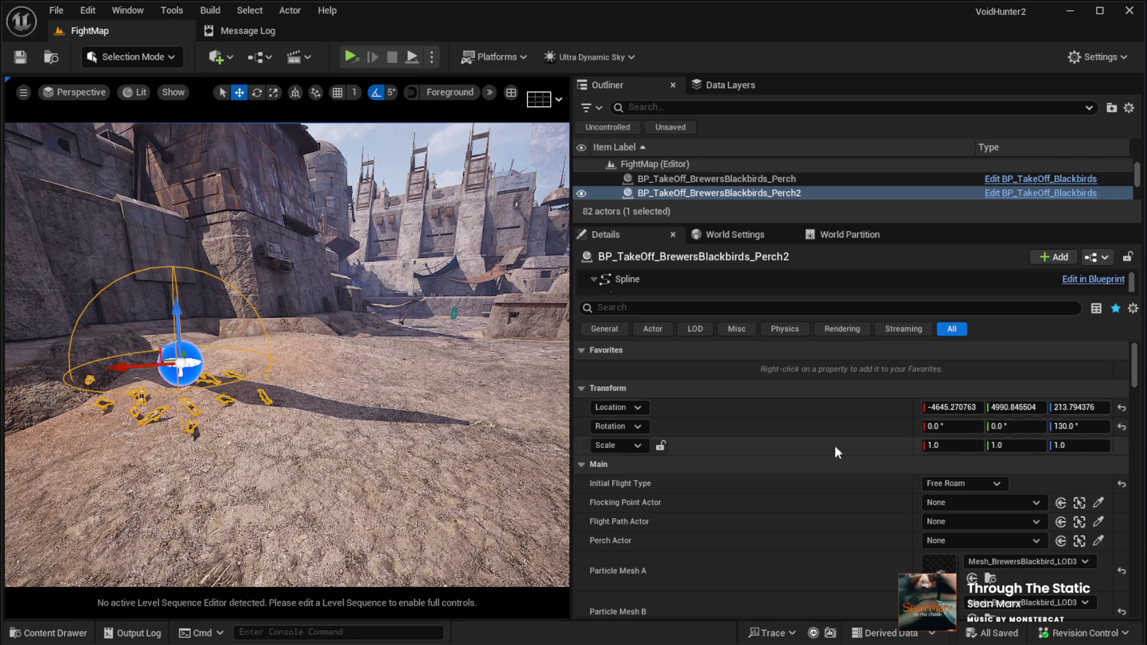
{"action": "left_click", "coordinate": [1037, 503]}
{"action": "left_click", "coordinate": [1036, 522]}
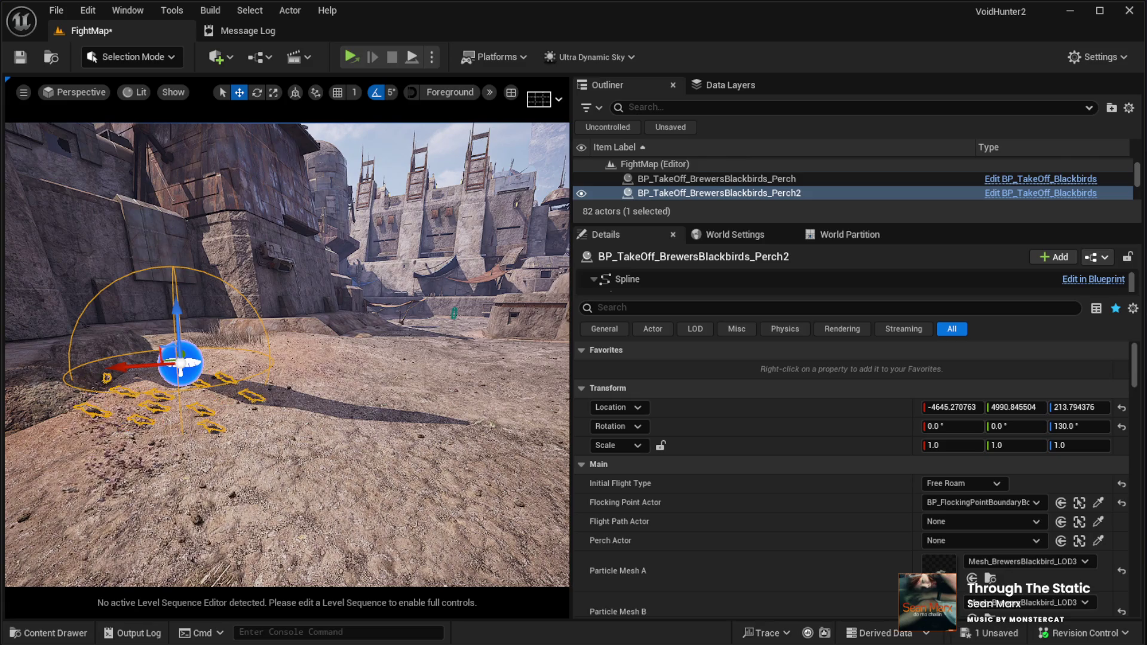
{"action": "left_click", "coordinate": [1038, 522]}
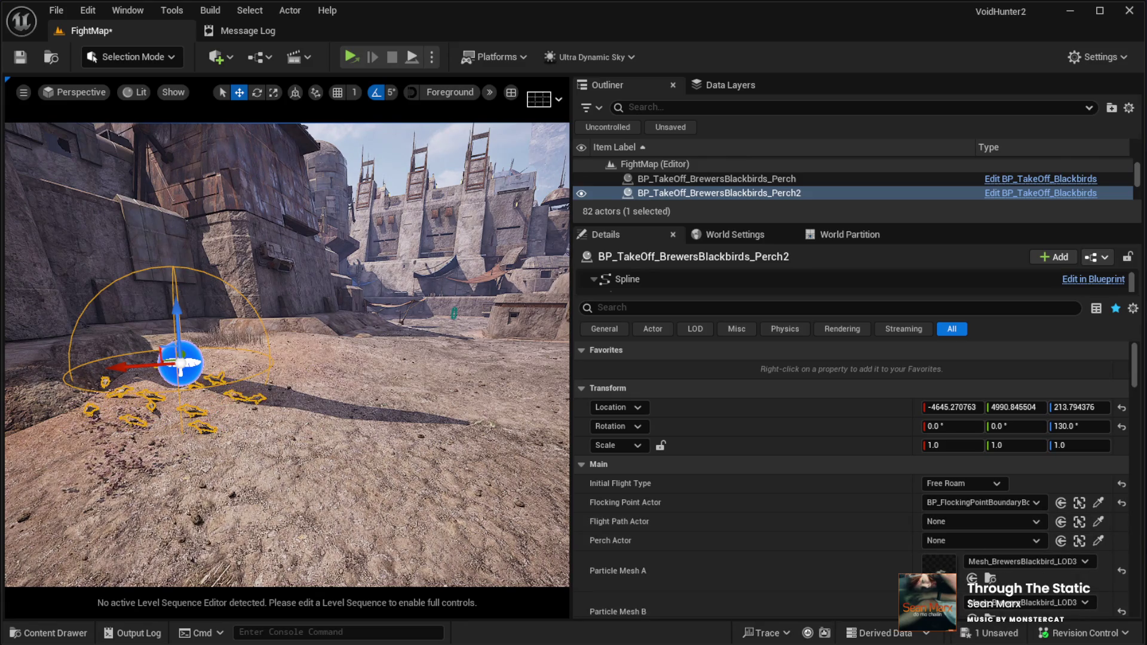
{"action": "left_click", "coordinate": [979, 573]}
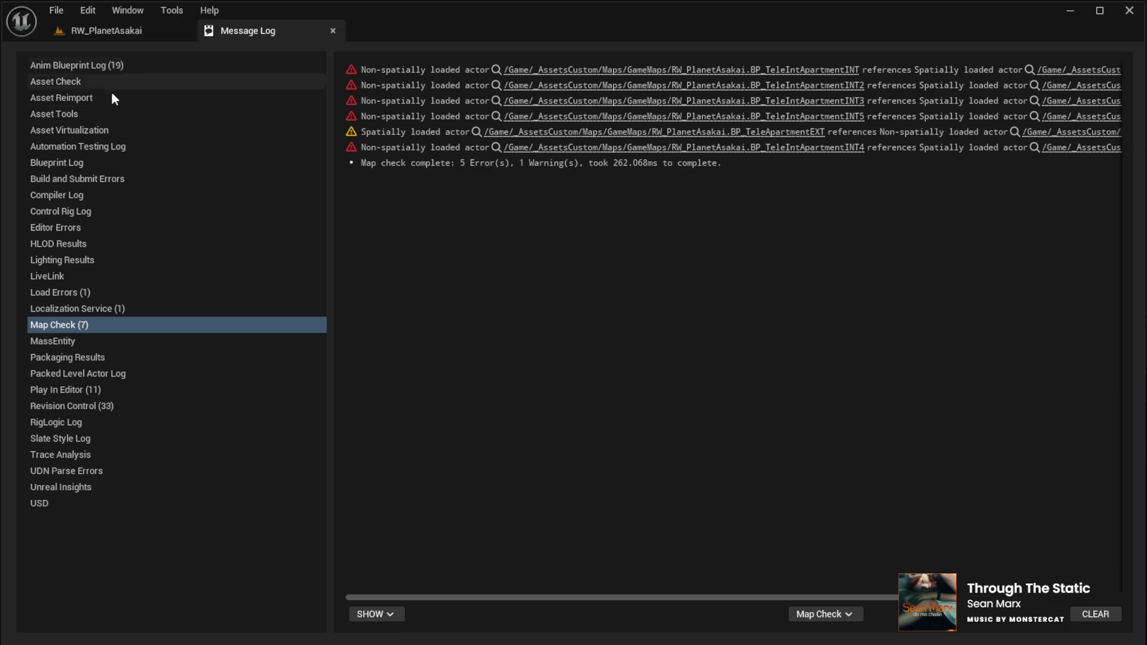
Step: In RW_PlanetAsakai, select the Perch3 blackbird flock and jump to its BP_Perch_Platform2 perch
{"action": "left_click", "coordinate": [105, 30]}
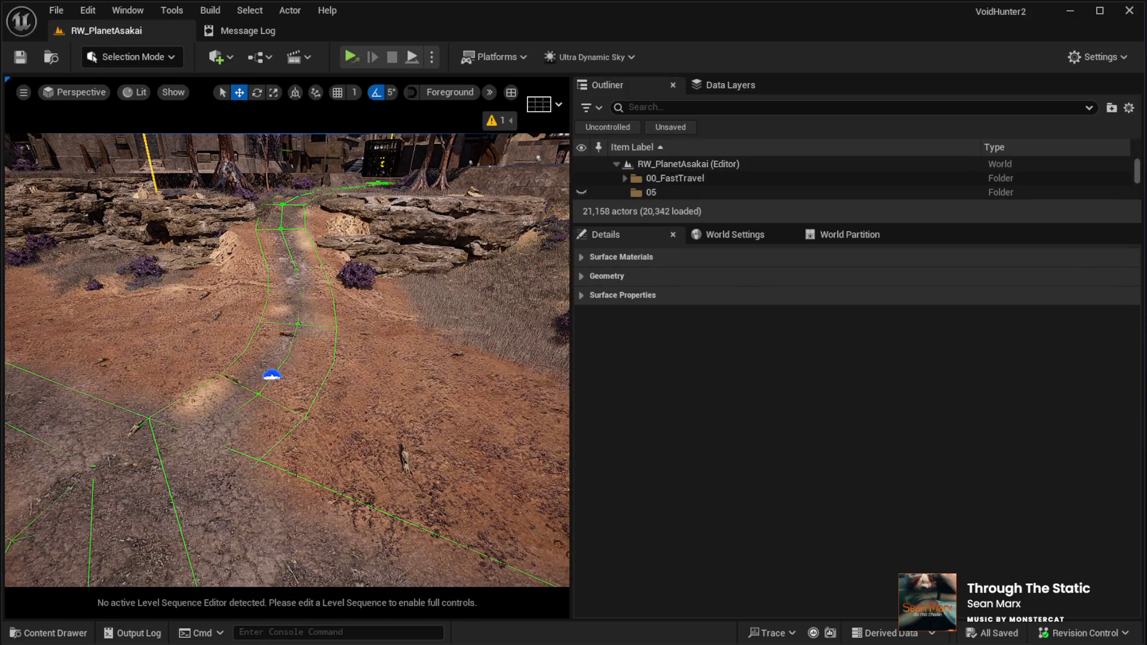
{"action": "left_click", "coordinate": [236, 381]}
{"action": "scroll", "coordinate": [839, 475], "scroll_direction": "down", "scroll_amount": 3}
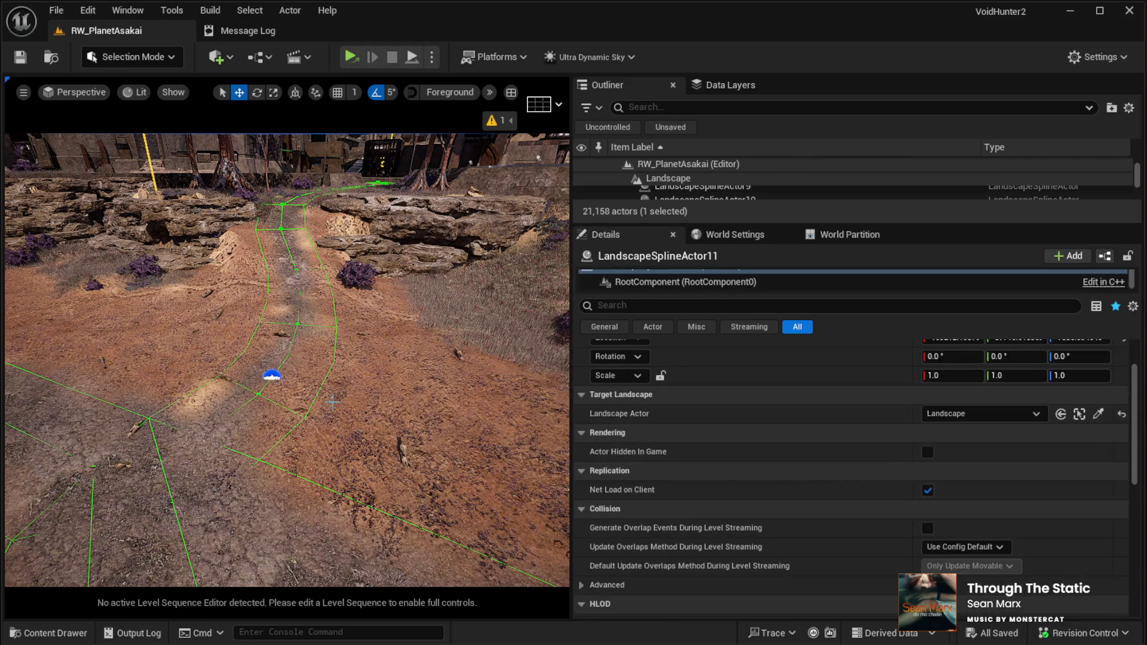
{"action": "left_click", "coordinate": [271, 375]}
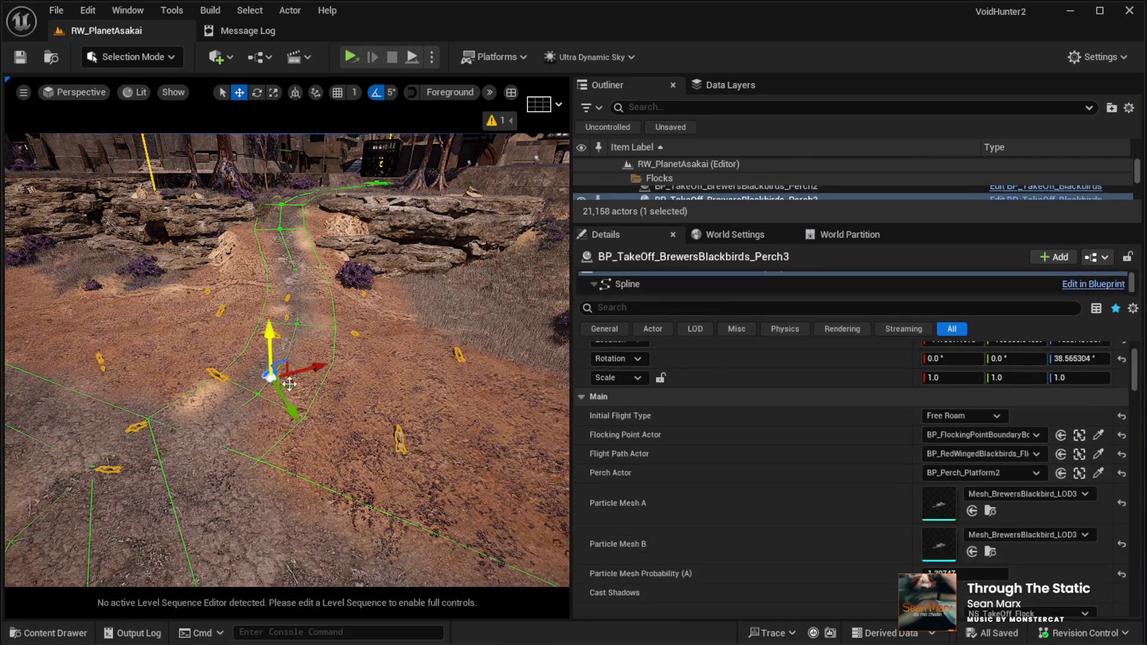
{"action": "scroll", "coordinate": [831, 515], "scroll_direction": "up", "scroll_amount": 3}
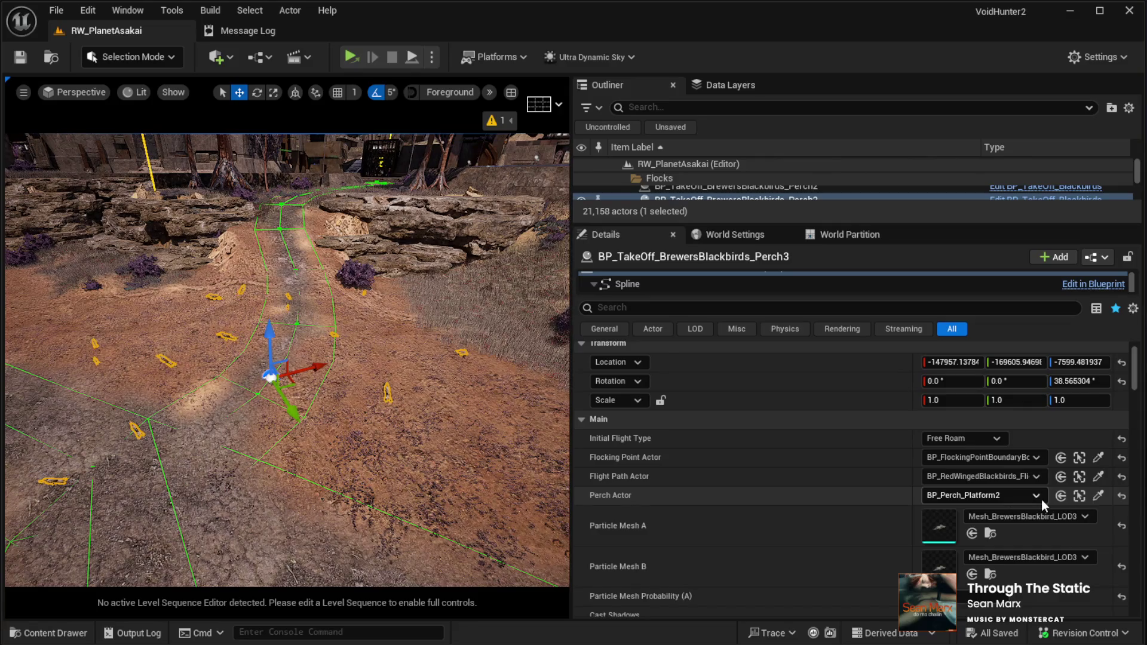
{"action": "left_click", "coordinate": [1079, 496]}
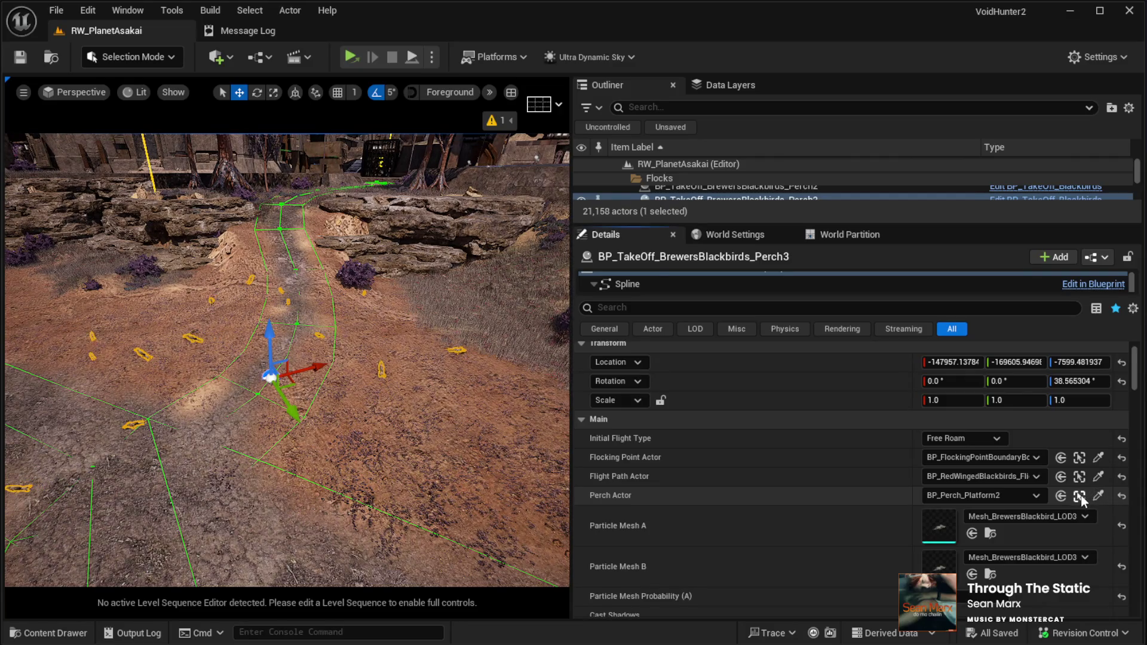
{"action": "left_click_drag", "start_coordinate": [442, 447], "coordinate": [435, 436]}
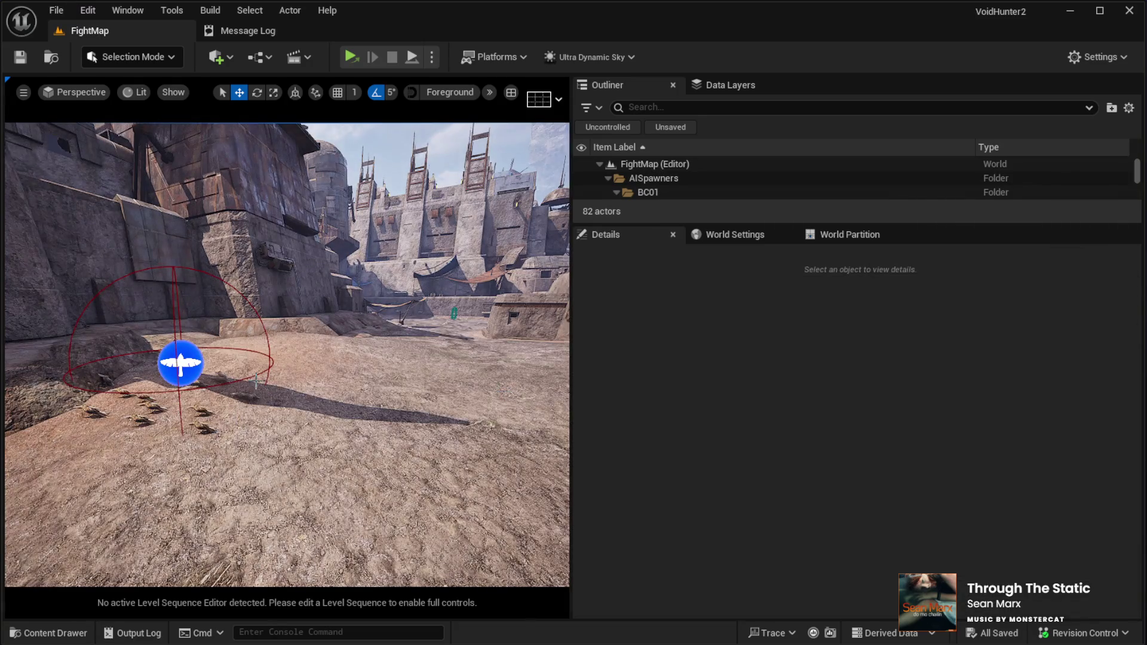
Step: Paste the copied perch platform into the FightMap level
{"action": "left_click_drag", "start_coordinate": [256, 376], "coordinate": [507, 367]}
{"action": "left_click_drag", "start_coordinate": [617, 228], "coordinate": [618, 351]}
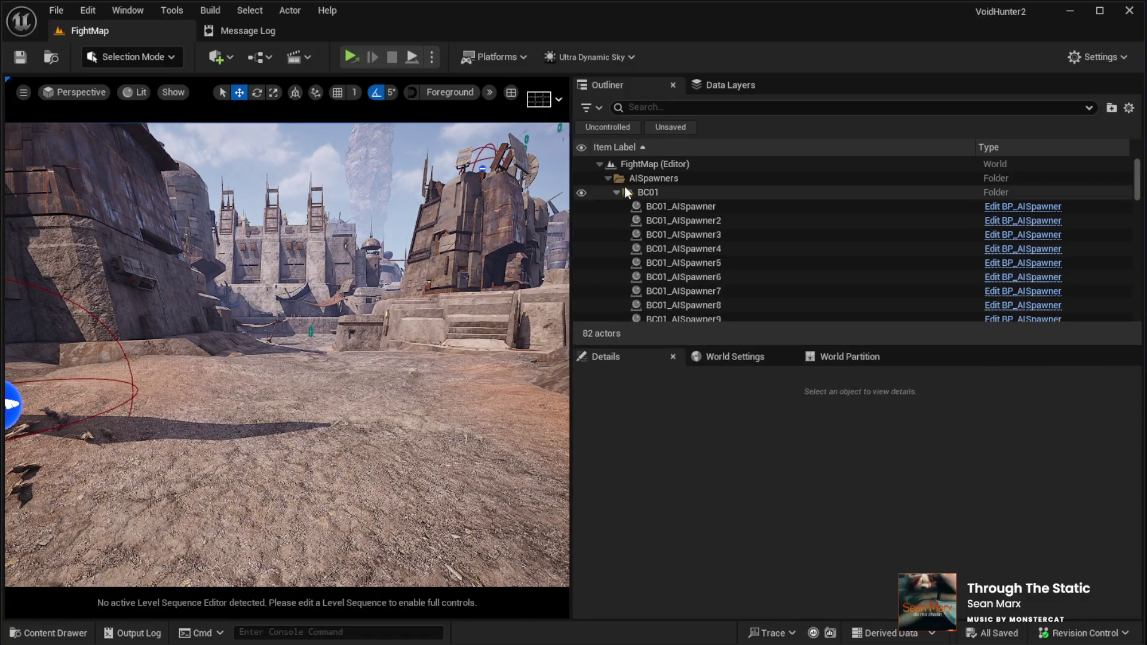
{"action": "left_click", "coordinate": [639, 164]}
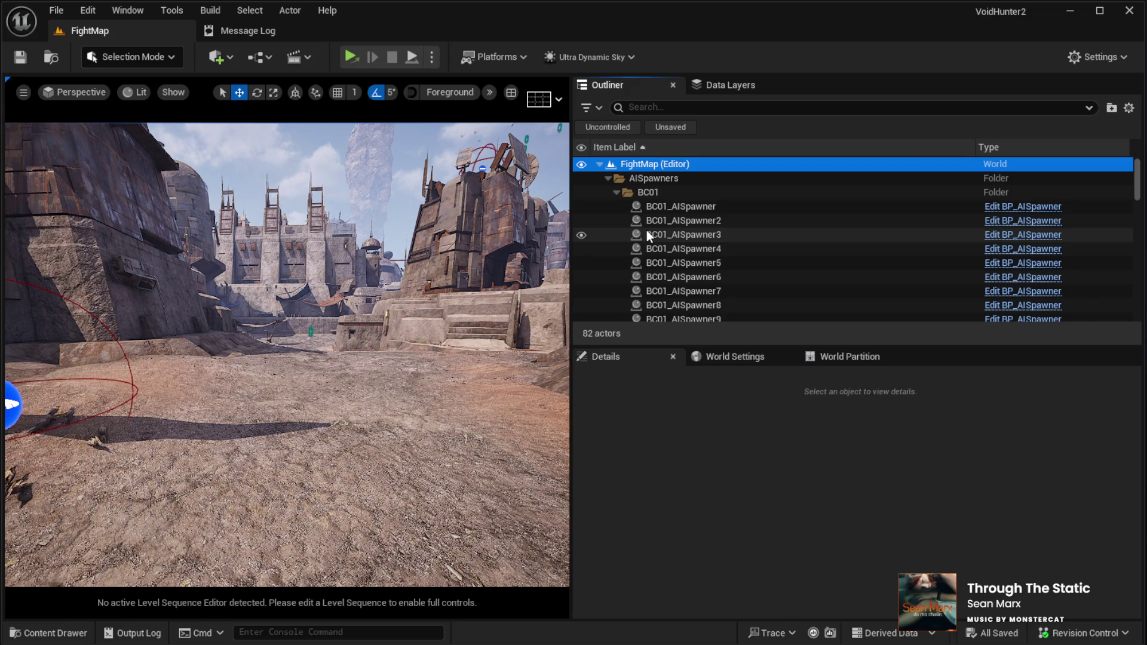
{"action": "key", "text": "ctrl+v"}
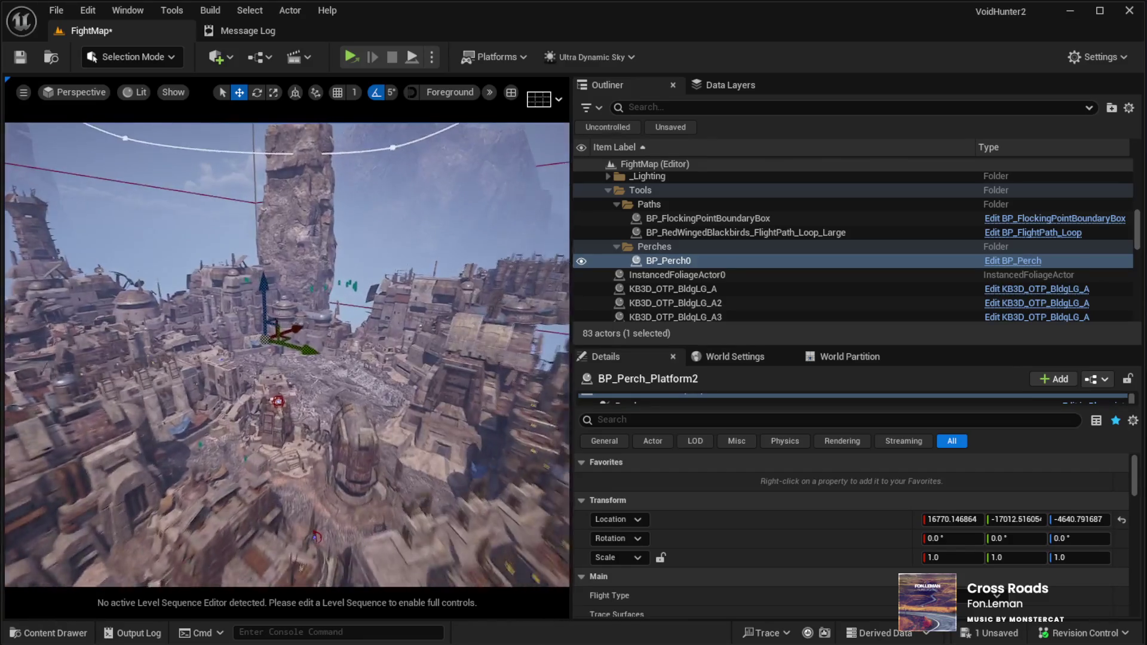
Step: Move the pasted perch beside the Perch2 blackbird flock and lower it onto the ground
{"action": "mouse_move", "coordinate": [287, 339]}
{"action": "left_mouse_down"}
{"action": "mouse_move", "coordinate": [321, 493]}
{"action": "mouse_move", "coordinate": [328, 394]}
{"action": "mouse_move", "coordinate": [333, 418]}
{"action": "mouse_move", "coordinate": [363, 263]}
{"action": "mouse_move", "coordinate": [384, 243]}
{"action": "mouse_move", "coordinate": [384, 461]}
{"action": "mouse_move", "coordinate": [418, 254]}
{"action": "mouse_move", "coordinate": [429, 269]}
{"action": "mouse_move", "coordinate": [385, 299]}
{"action": "mouse_move", "coordinate": [206, 344]}
{"action": "mouse_move", "coordinate": [200, 325]}
{"action": "mouse_move", "coordinate": [221, 298]}
{"action": "mouse_move", "coordinate": [255, 358]}
{"action": "mouse_move", "coordinate": [409, 317]}
{"action": "mouse_move", "coordinate": [395, 344]}
{"action": "mouse_move", "coordinate": [404, 336]}
{"action": "left_mouse_up"}
{"action": "left_click_drag", "start_coordinate": [298, 359], "coordinate": [239, 346]}
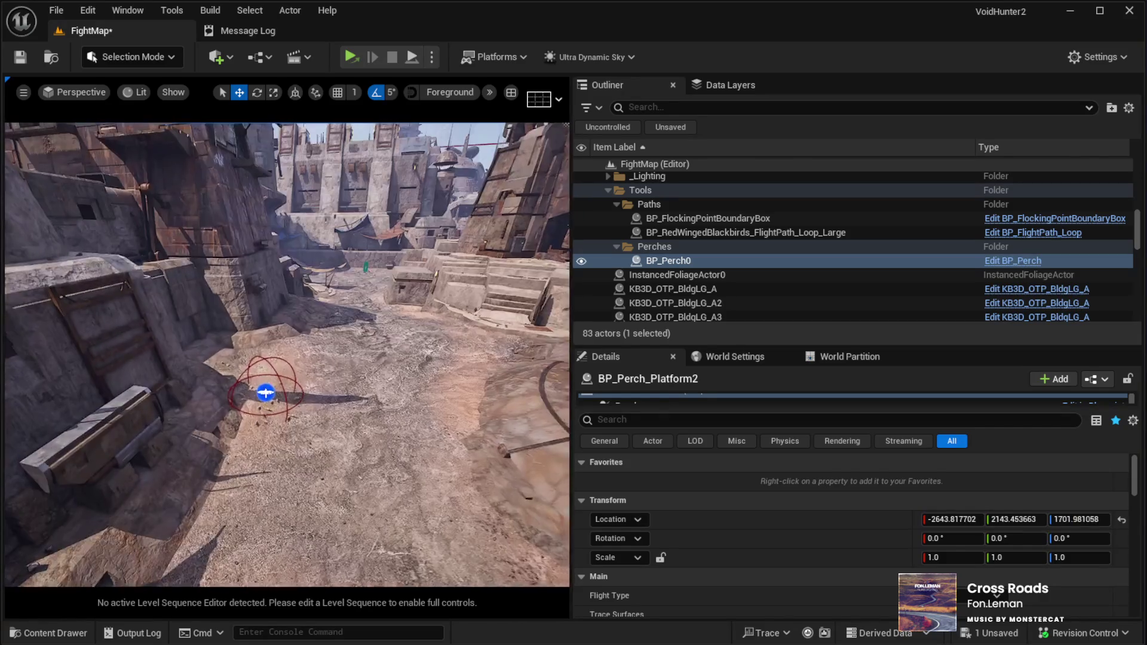
{"action": "left_click", "coordinate": [266, 392]}
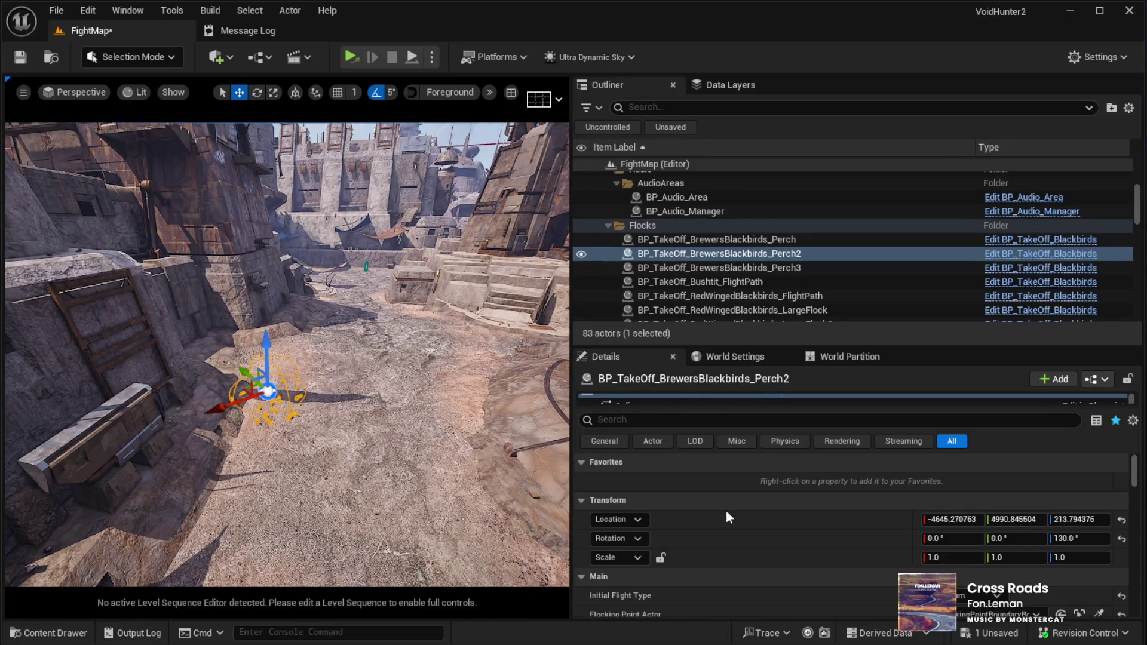
Step: Widen the level viewport, fly down to the alley, and start a Play In Editor test
{"action": "scroll", "coordinate": [766, 535], "scroll_direction": "down", "scroll_amount": 2}
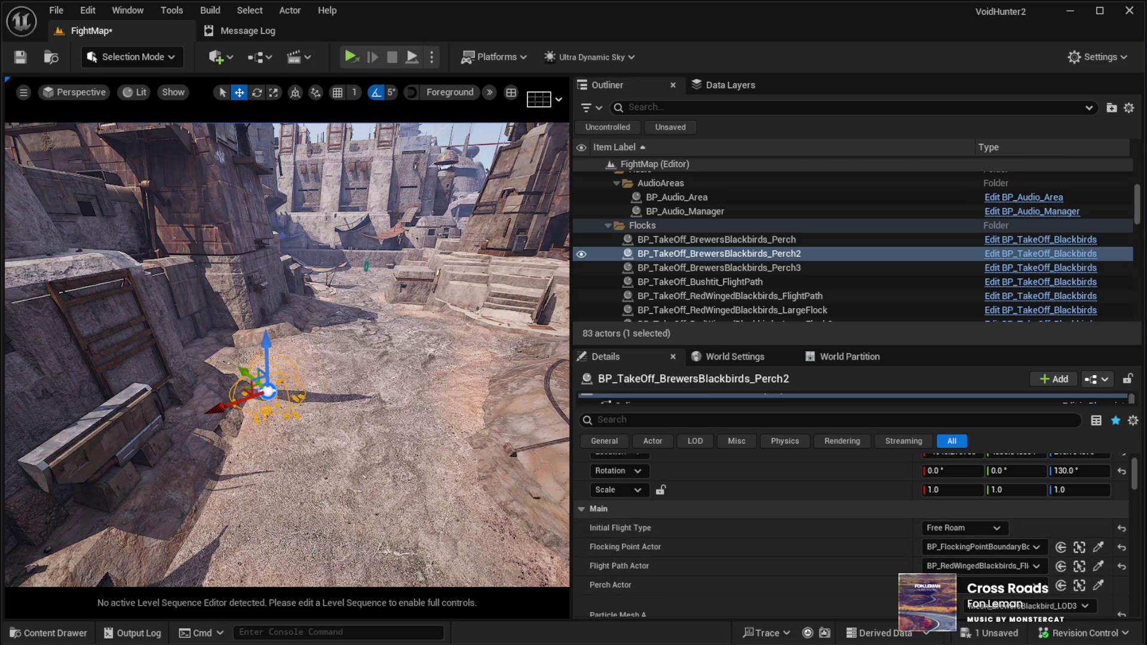
{"action": "left_click_drag", "start_coordinate": [135, 410], "coordinate": [133, 410]}
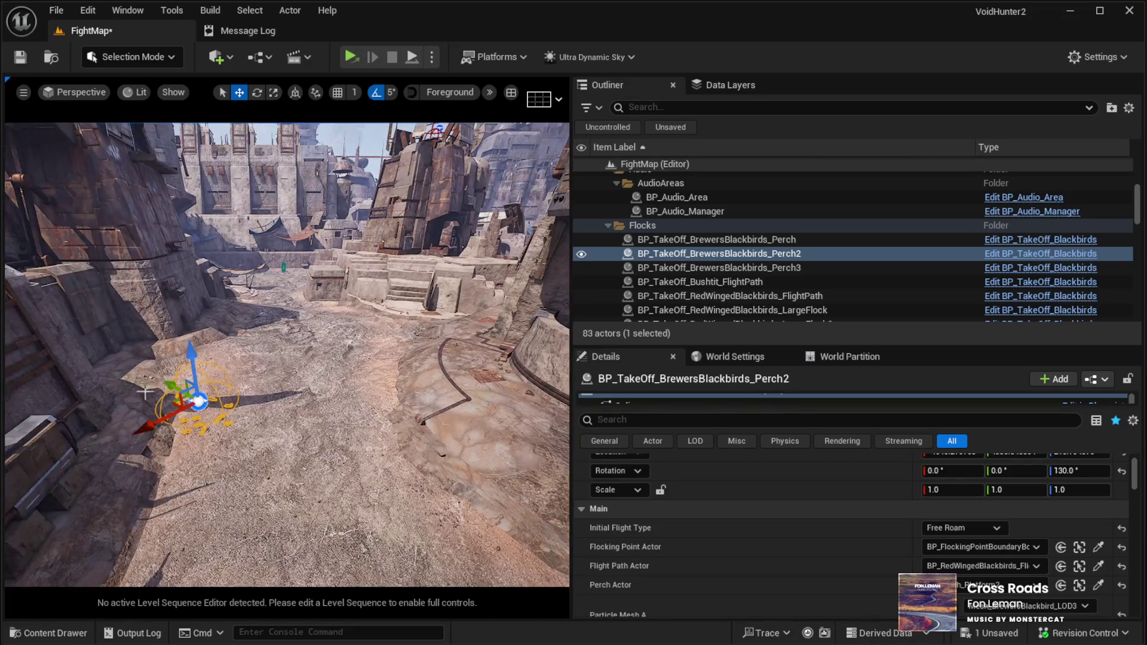
{"action": "left_click_drag", "start_coordinate": [565, 286], "coordinate": [958, 286]}
{"action": "mouse_move", "coordinate": [478, 359]}
{"action": "left_mouse_down"}
{"action": "mouse_move", "coordinate": [454, 361]}
{"action": "mouse_move", "coordinate": [478, 355]}
{"action": "left_mouse_up"}
{"action": "left_click_drag", "start_coordinate": [581, 476], "coordinate": [556, 477]}
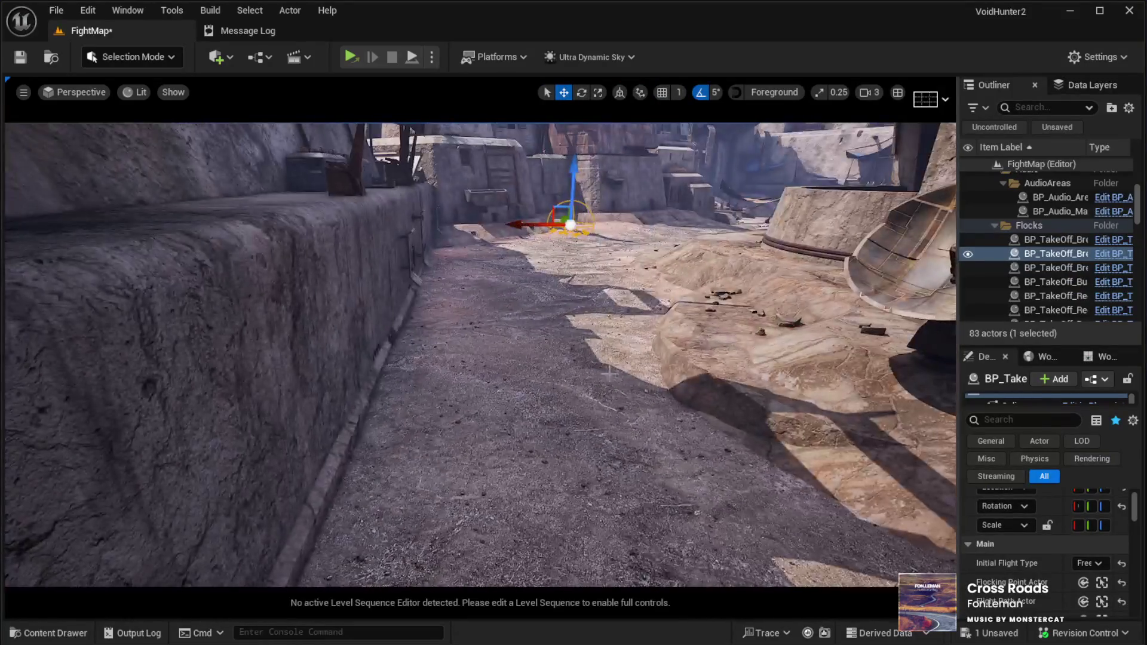
{"action": "left_click", "coordinate": [555, 478]}
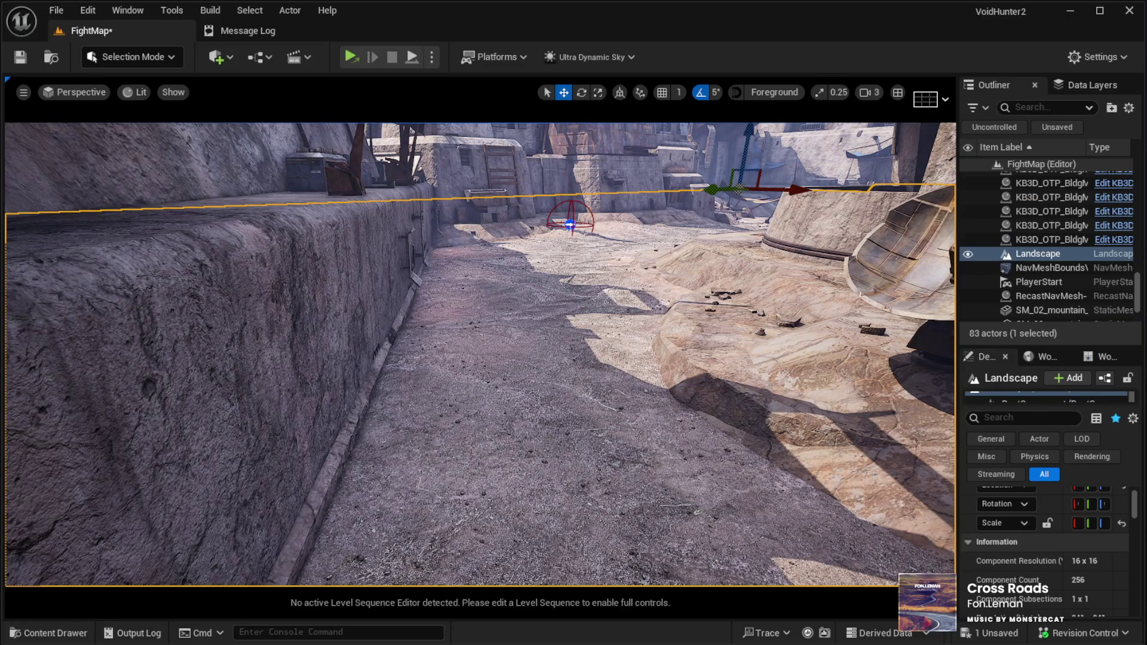
{"action": "left_click", "coordinate": [351, 57]}
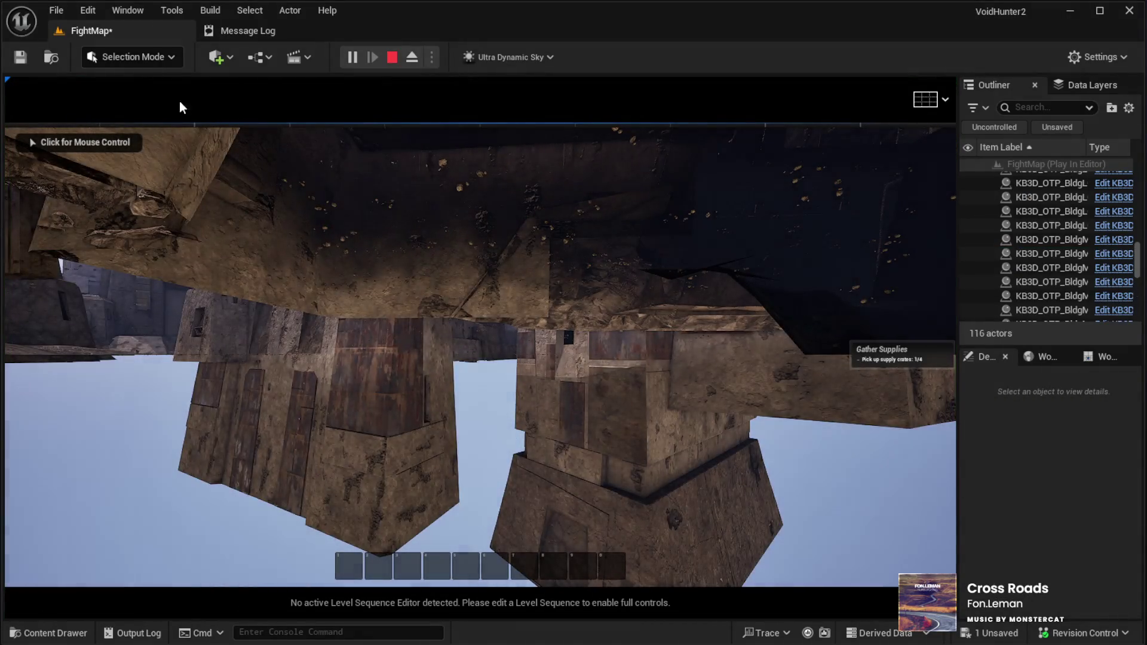
Step: Walk the character forward toward the town, then stop the play-test and return to FightMap
{"action": "left_click", "coordinate": [389, 90]}
{"action": "key", "text": "w"}
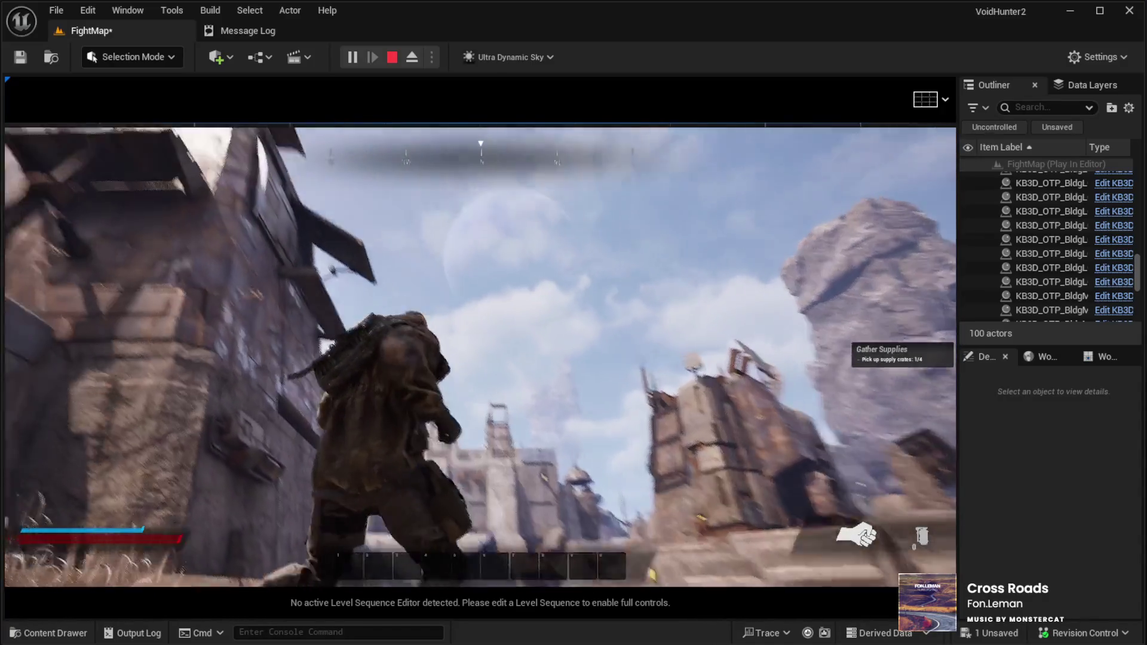
{"action": "key", "text": "w"}
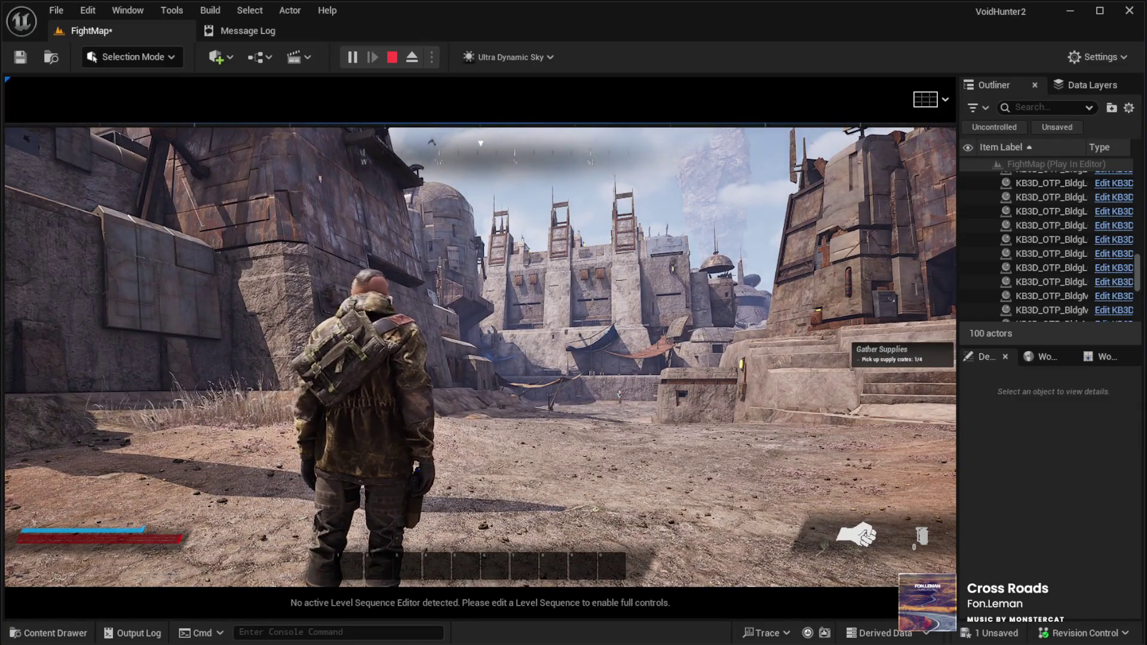
{"action": "key", "text": "Escape"}
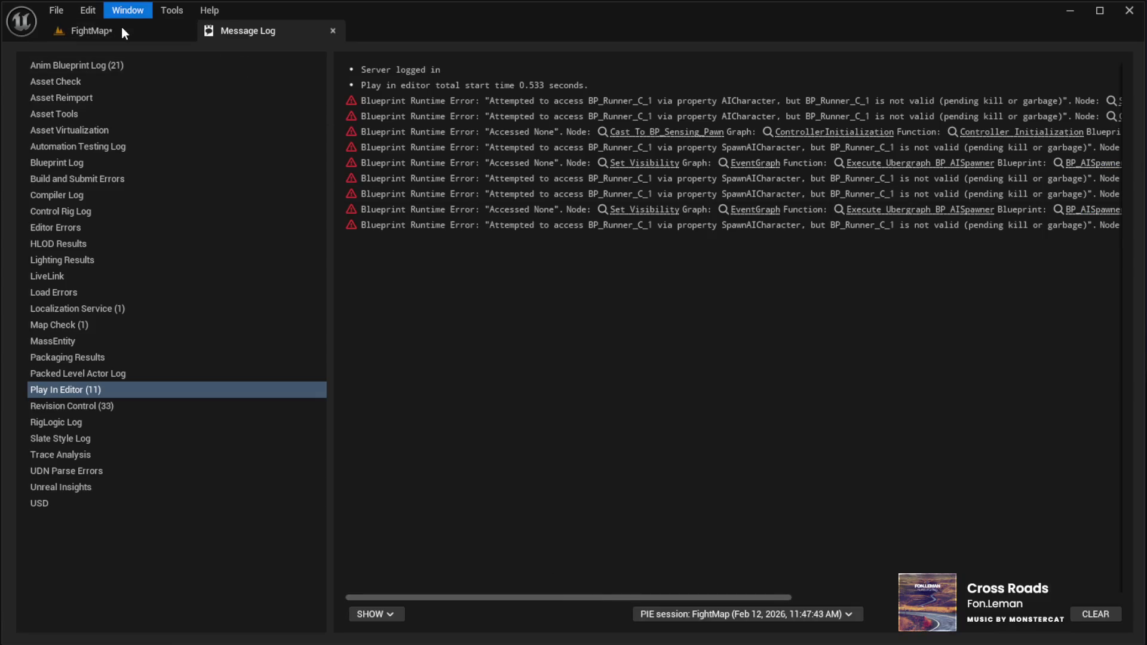
{"action": "left_click", "coordinate": [122, 32]}
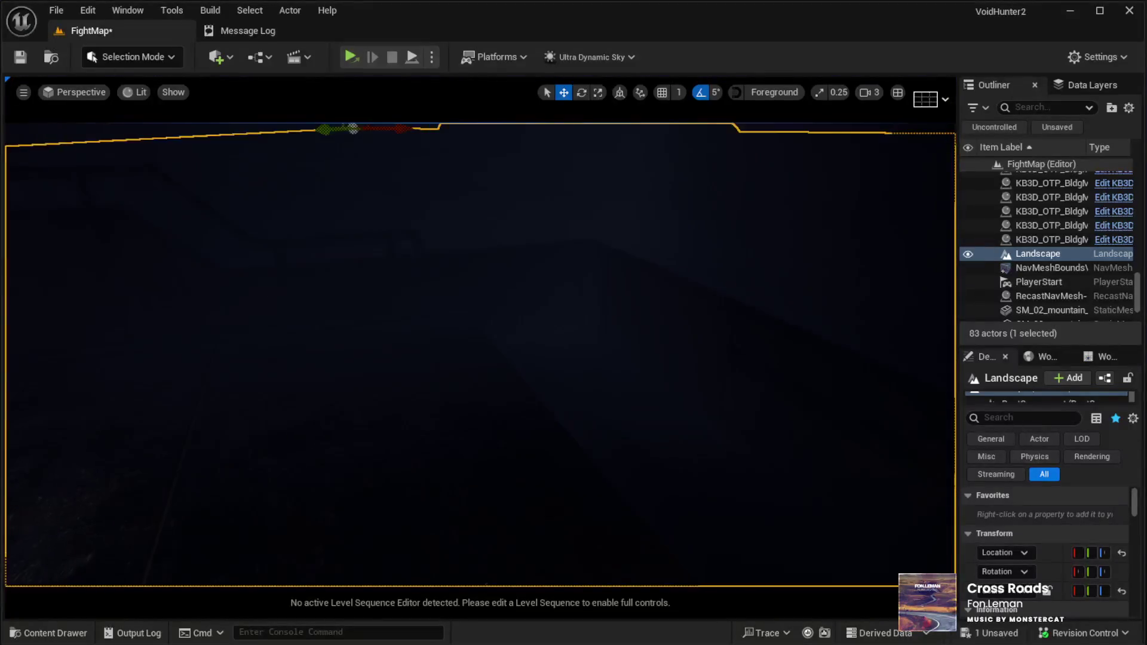
Step: Shift the blackbird flock to the right along the open street
{"action": "scroll", "coordinate": [480, 355], "scroll_direction": "down", "scroll_amount": 5}
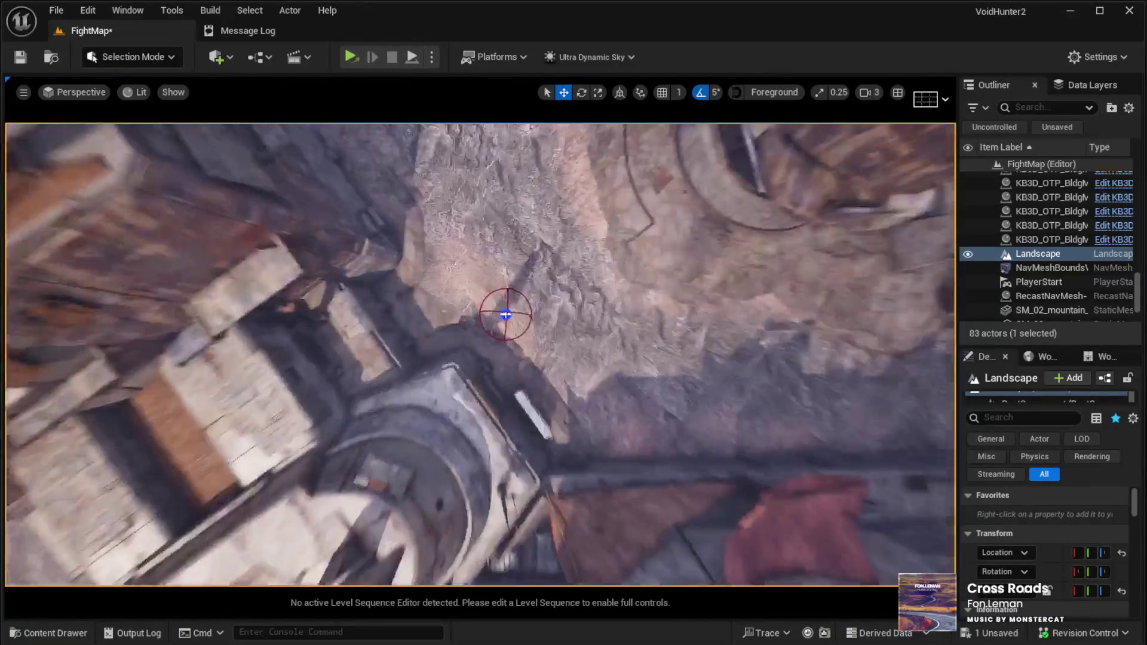
{"action": "left_click_drag", "start_coordinate": [480, 355], "coordinate": [412, 368]}
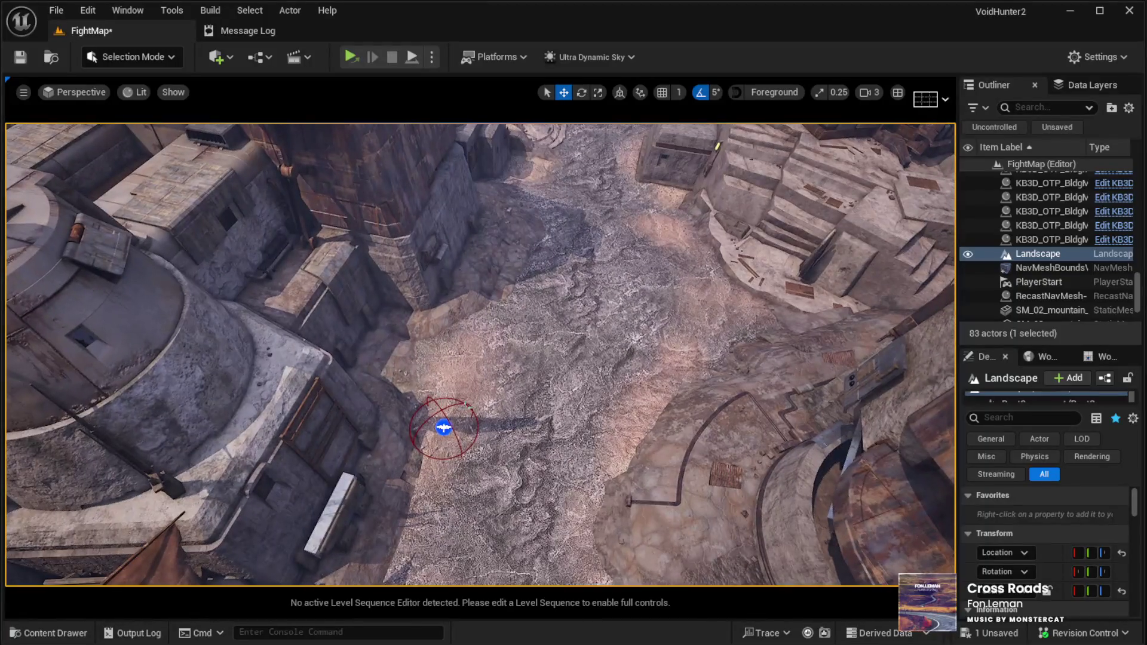
{"action": "left_click", "coordinate": [444, 426]}
{"action": "mouse_move", "coordinate": [435, 411]}
{"action": "left_mouse_down"}
{"action": "mouse_move", "coordinate": [588, 377]}
{"action": "mouse_move", "coordinate": [660, 328]}
{"action": "mouse_move", "coordinate": [684, 337]}
{"action": "left_mouse_up"}
{"action": "left_click_drag", "start_coordinate": [378, 182], "coordinate": [378, 182]}
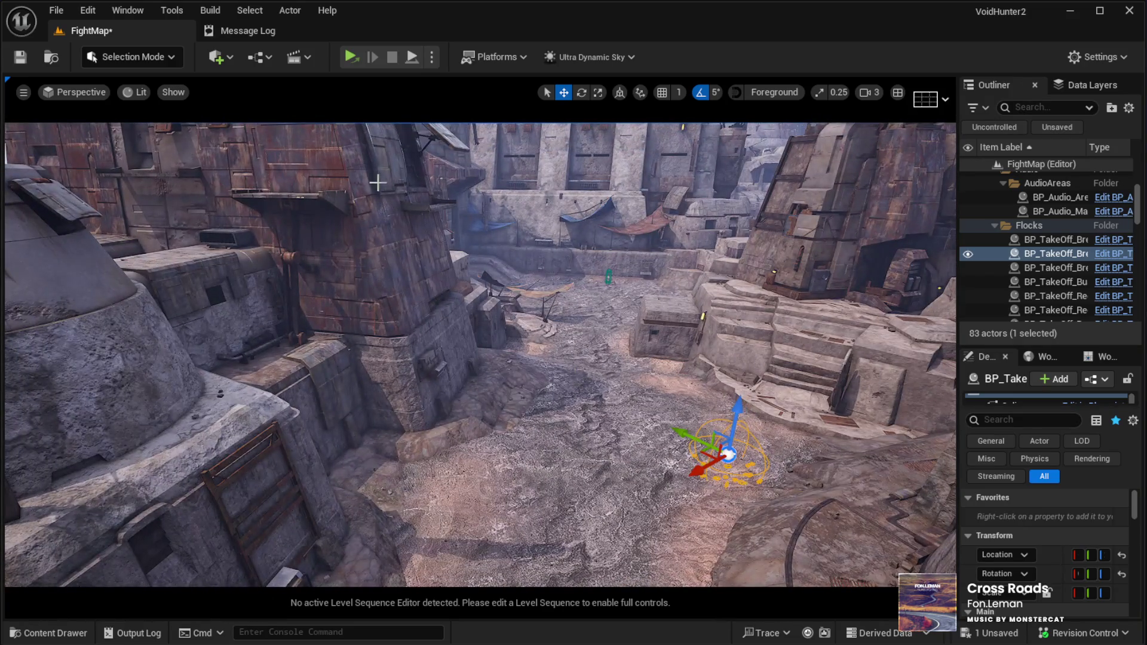
{"action": "mouse_move", "coordinate": [402, 297]}
{"action": "left_mouse_down"}
{"action": "mouse_move", "coordinate": [402, 269]}
{"action": "mouse_move", "coordinate": [403, 291]}
{"action": "left_mouse_up"}
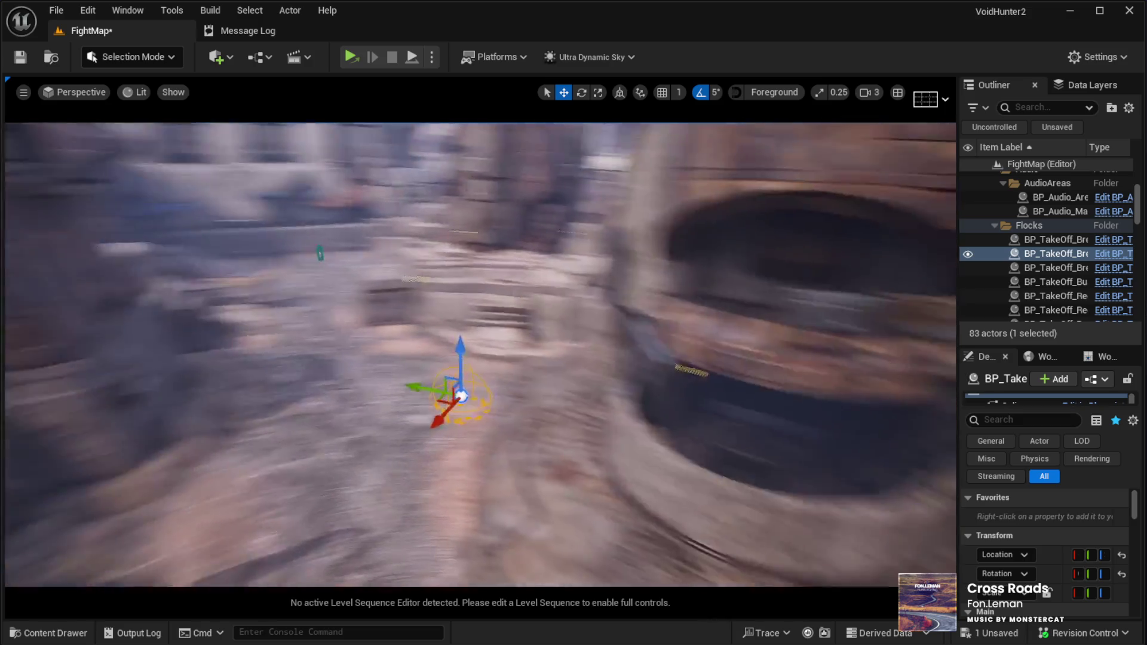
{"action": "left_click_drag", "start_coordinate": [425, 390], "coordinate": [532, 368]}
{"action": "left_click", "coordinate": [426, 510]}
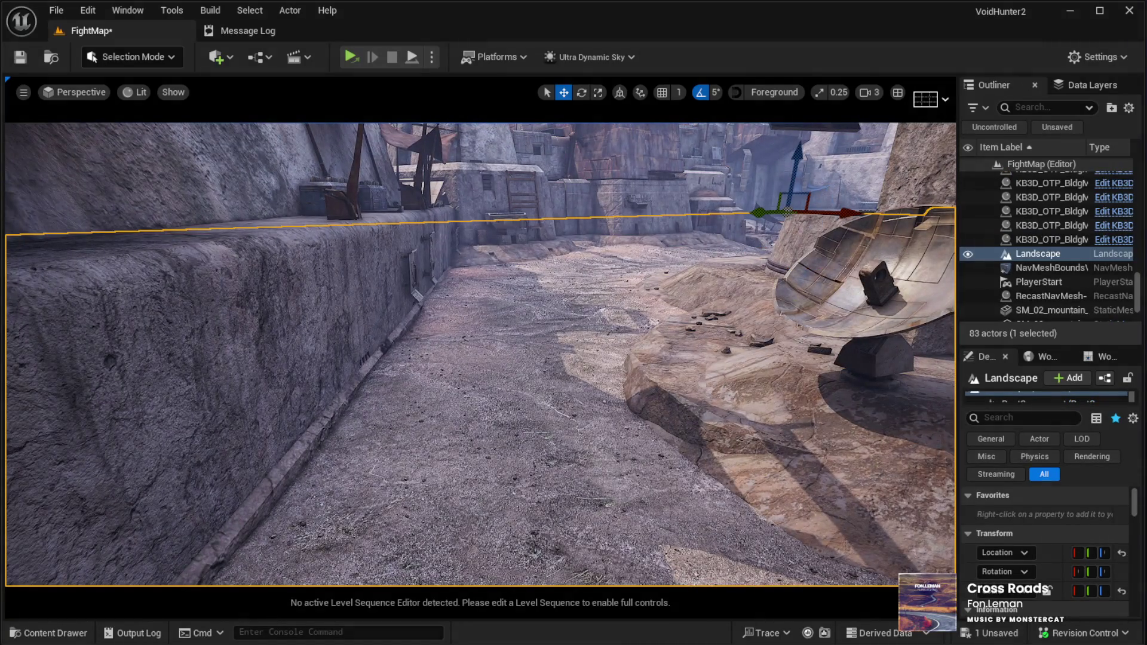
Step: Start and immediately stop a quick play-test, returning to the FightMap editor
{"action": "key", "text": "alt+p"}
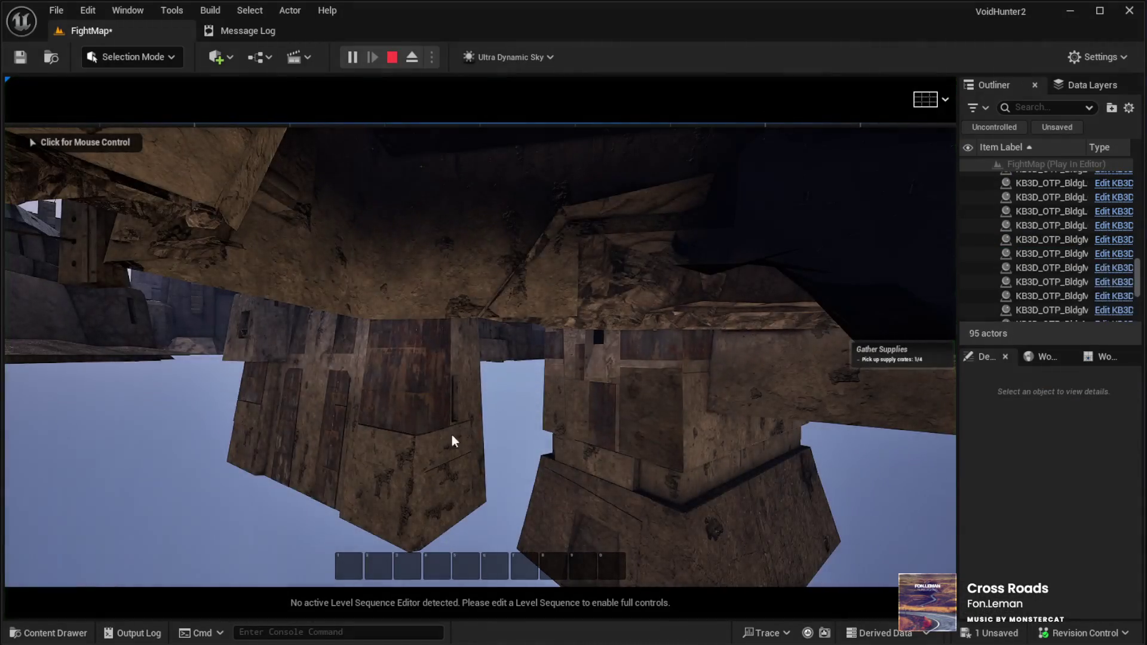
{"action": "key", "text": "Escape"}
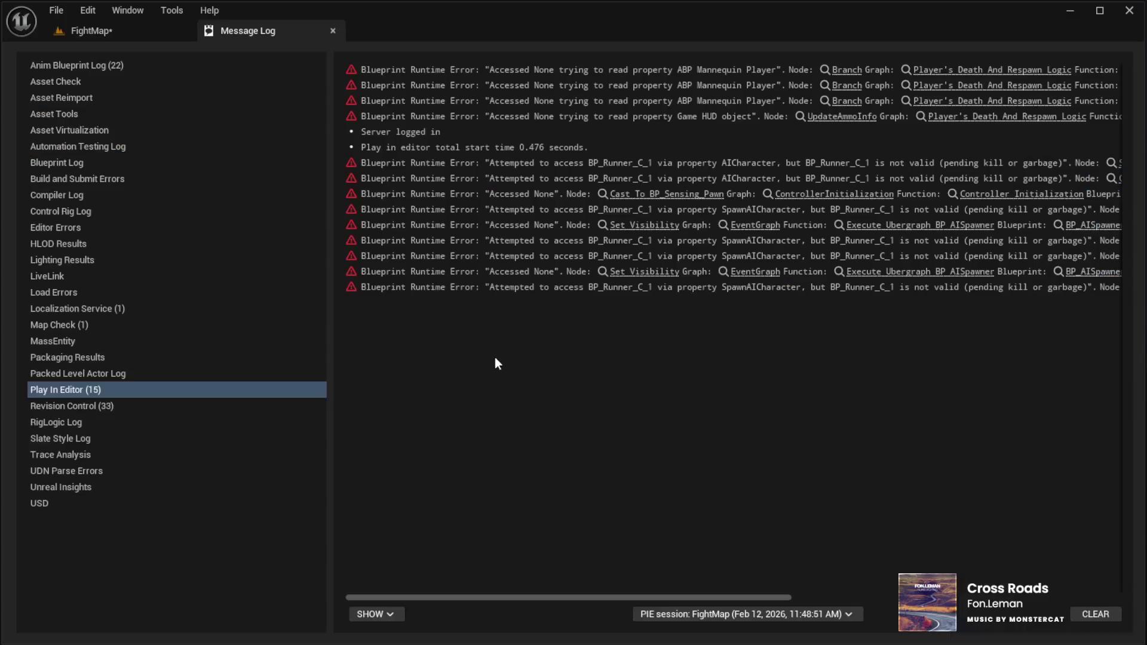
{"action": "left_click", "coordinate": [131, 31]}
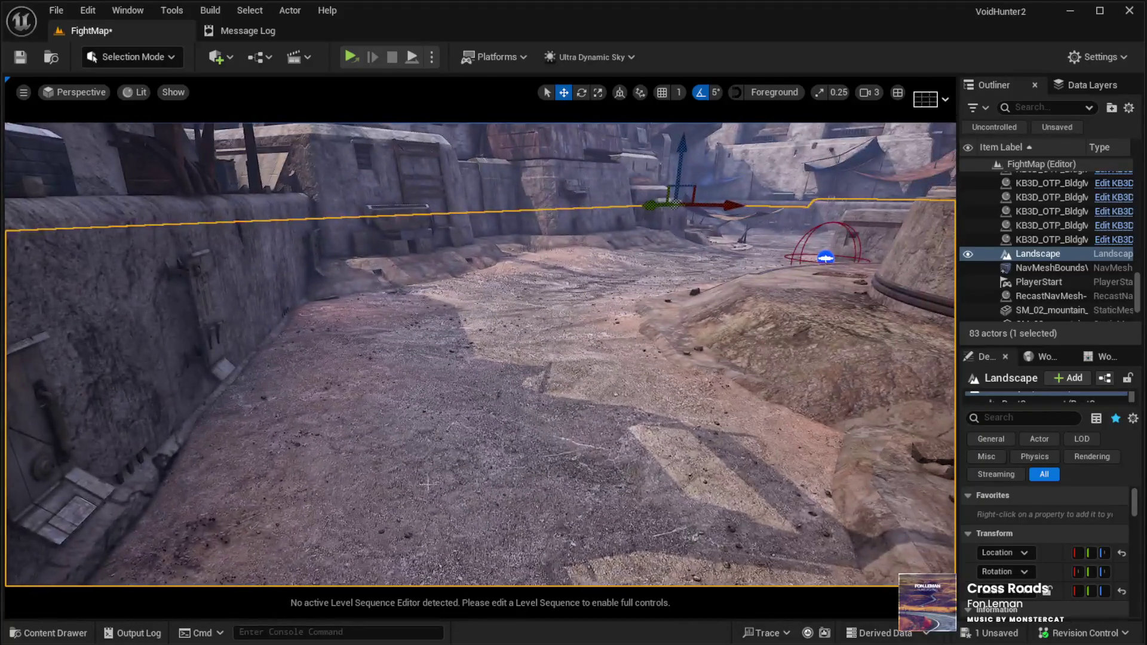
Step: In a new play-test, run with the pistol, aim and shoot the enemy guard, then stop
{"action": "key", "text": "alt+p"}
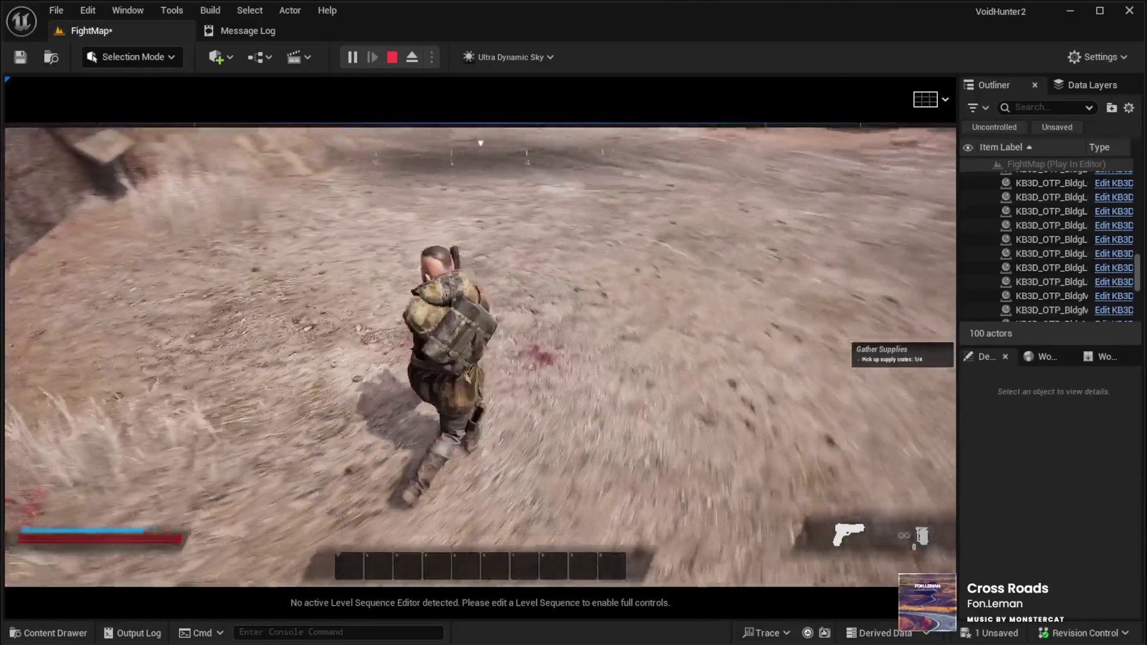
{"action": "key", "text": "w"}
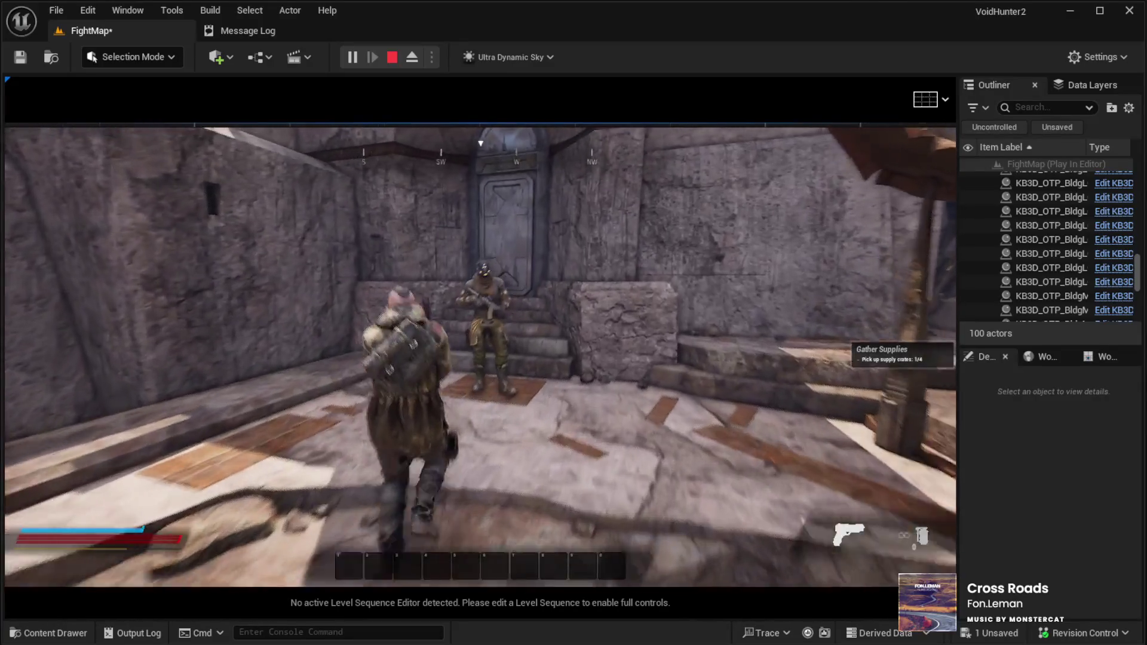
{"action": "right_click", "coordinate": [481, 355]}
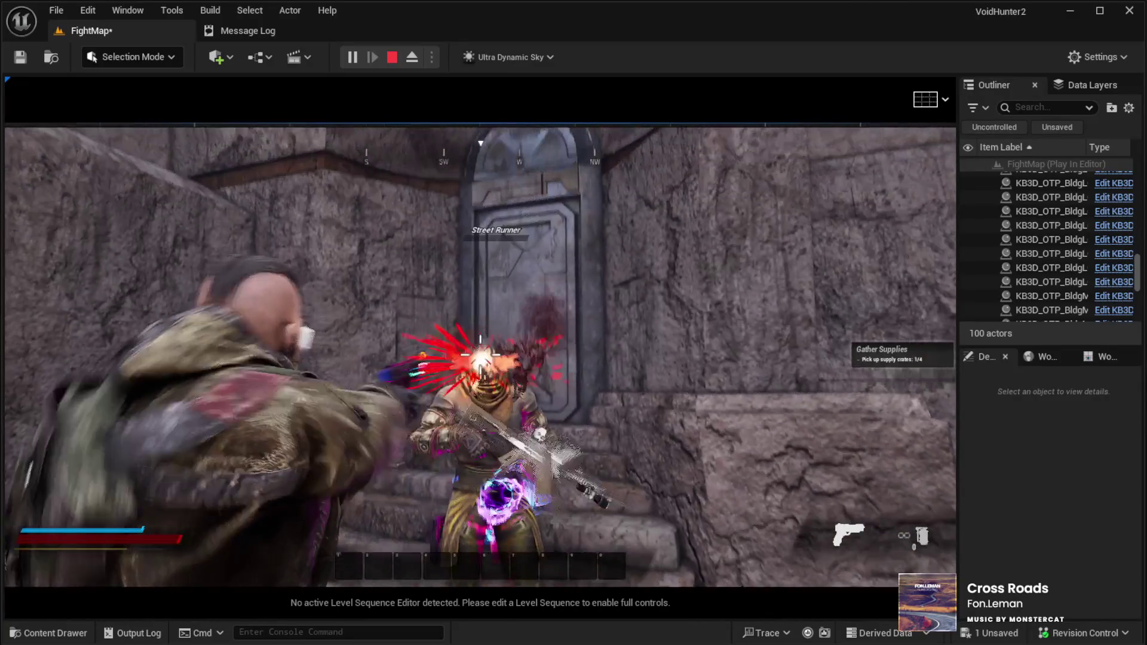
{"action": "left_click", "coordinate": [481, 354]}
{"action": "key", "text": "w"}
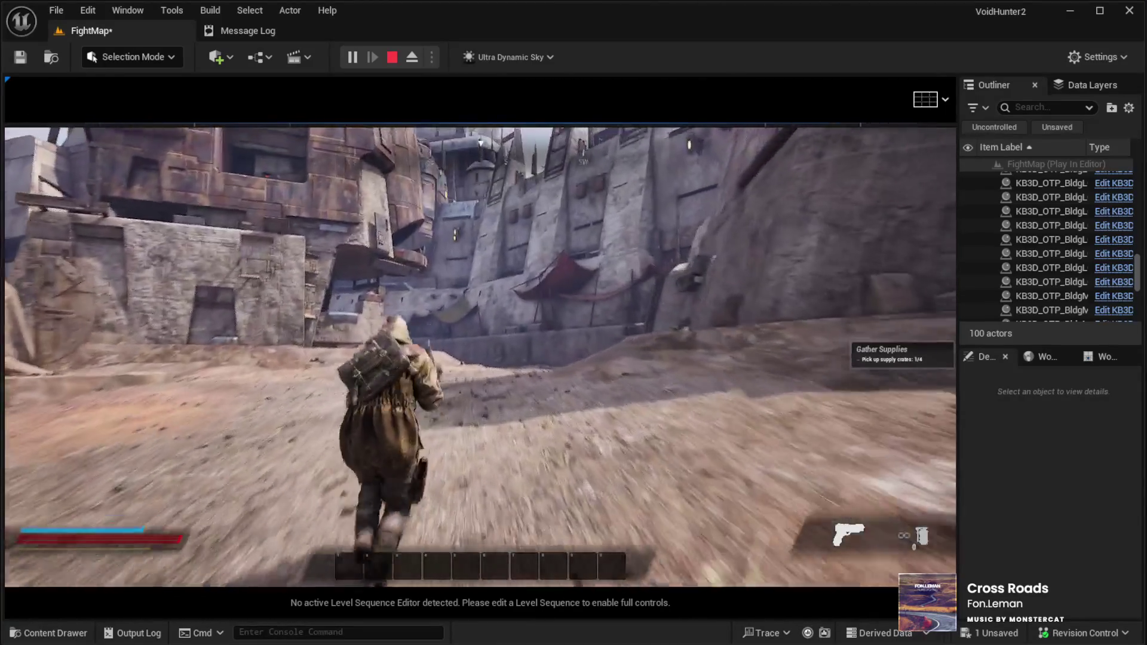
{"action": "right_click", "coordinate": [480, 354]}
{"action": "key", "text": "Escape"}
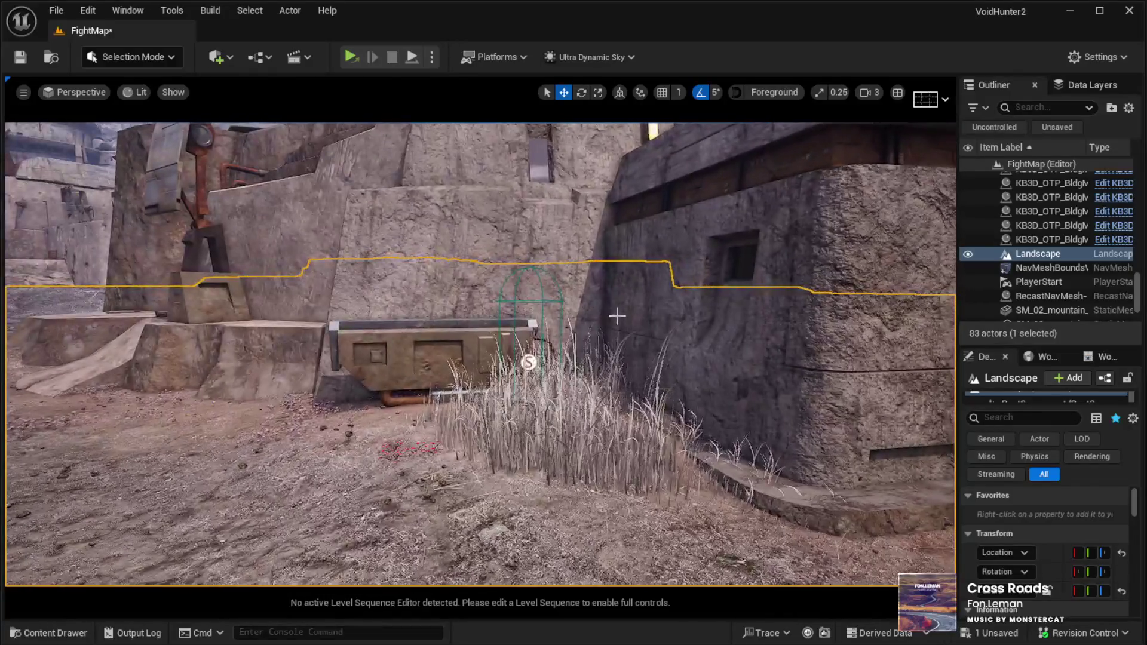
Step: Confirm Spawner Active is on for the BC01 AI spawner by the crate, then play-test with Alt+P
{"action": "left_click", "coordinate": [530, 361]}
{"action": "scroll", "coordinate": [996, 517], "scroll_direction": "down", "scroll_amount": 10}
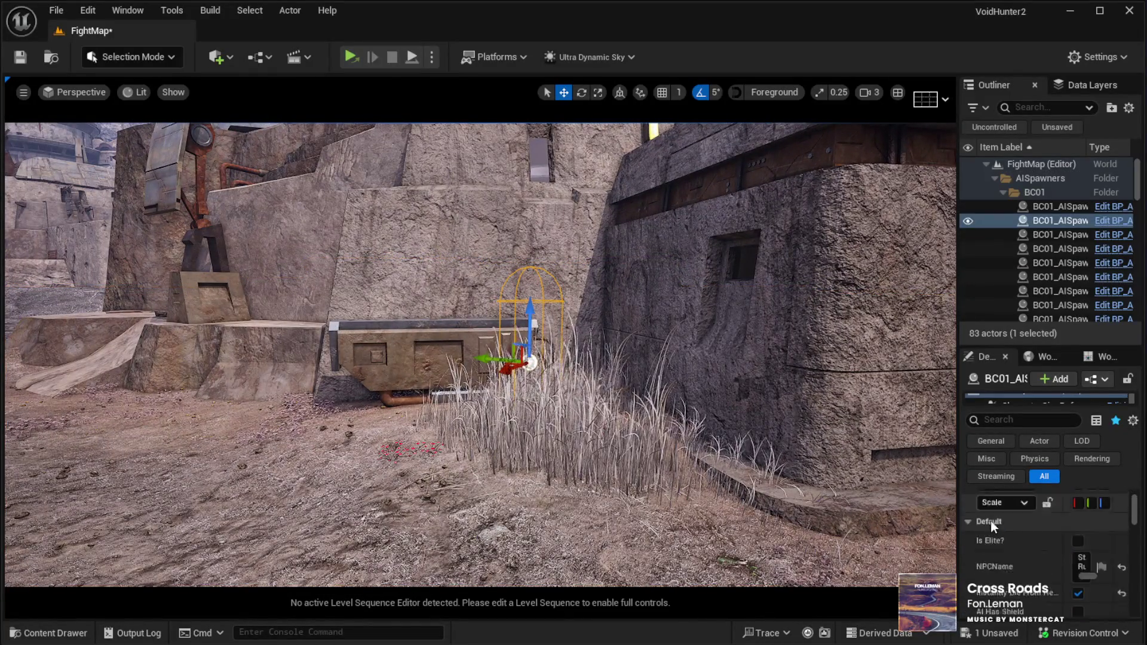
{"action": "scroll", "coordinate": [996, 517], "scroll_direction": "down", "scroll_amount": 5}
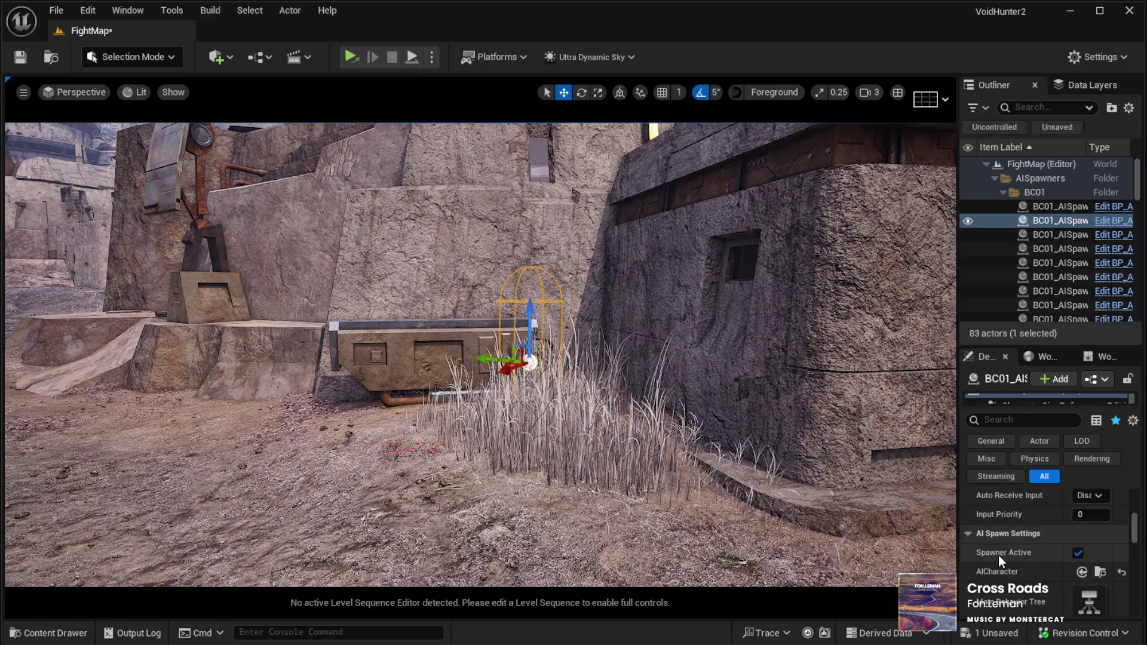
{"action": "mouse_move", "coordinate": [711, 435]}
{"action": "left_mouse_down"}
{"action": "mouse_move", "coordinate": [711, 513]}
{"action": "mouse_move", "coordinate": [711, 418]}
{"action": "left_mouse_up"}
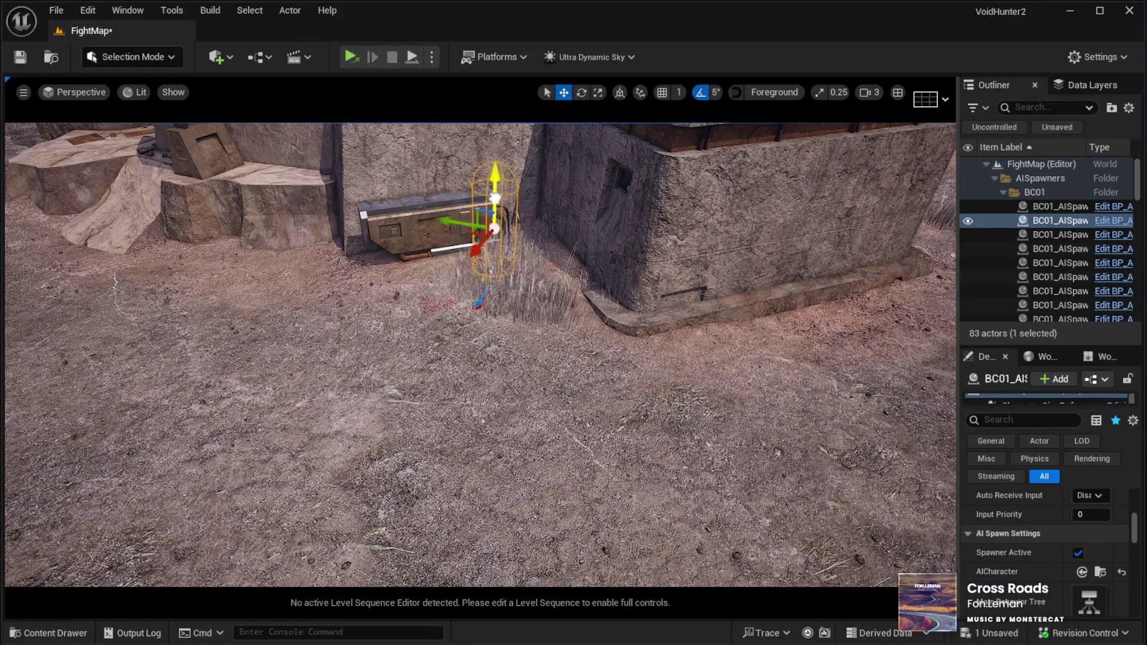
{"action": "left_click_drag", "start_coordinate": [440, 520], "coordinate": [383, 521]}
{"action": "left_click", "coordinate": [439, 521]}
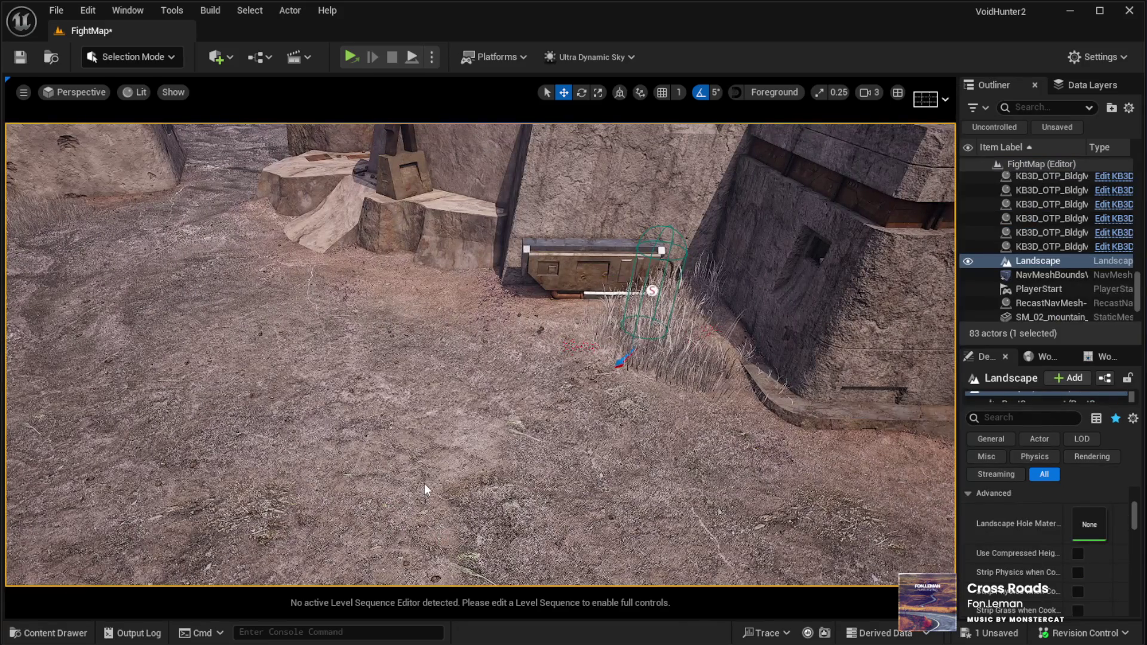
{"action": "key", "text": "alt+p"}
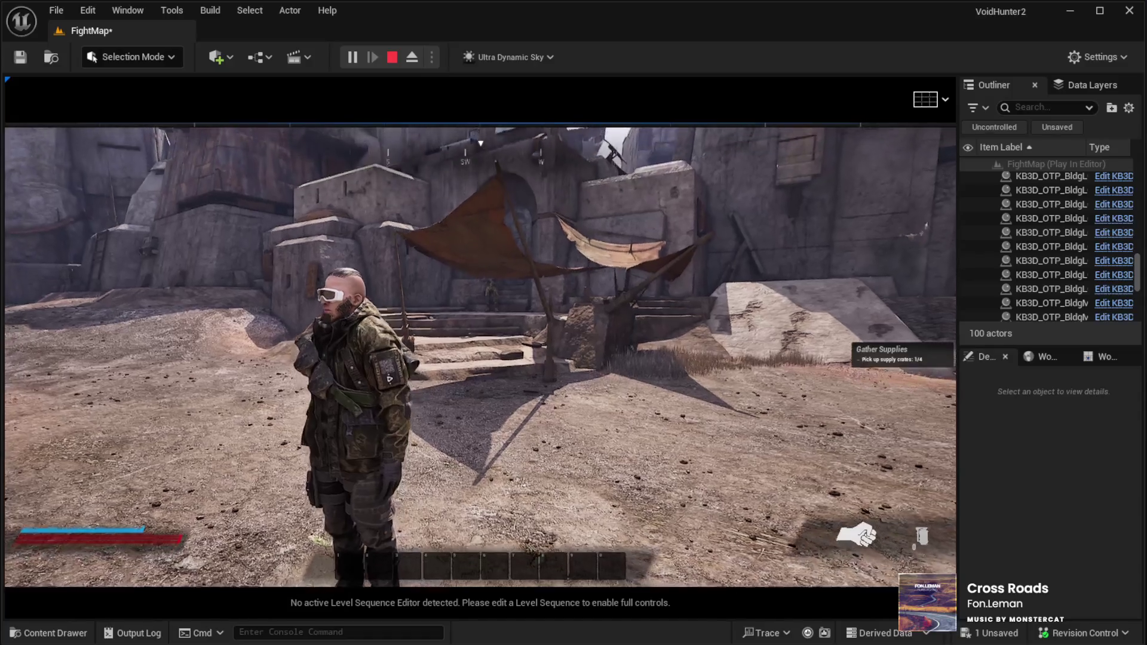
Step: Switch to the pistol with key 1, run toward the plaza steps, then end the play-test
{"action": "key", "text": "w"}
{"action": "key", "text": "1"}
{"action": "key", "text": "w"}
{"action": "key", "text": "w"}
{"action": "key", "text": "w"}
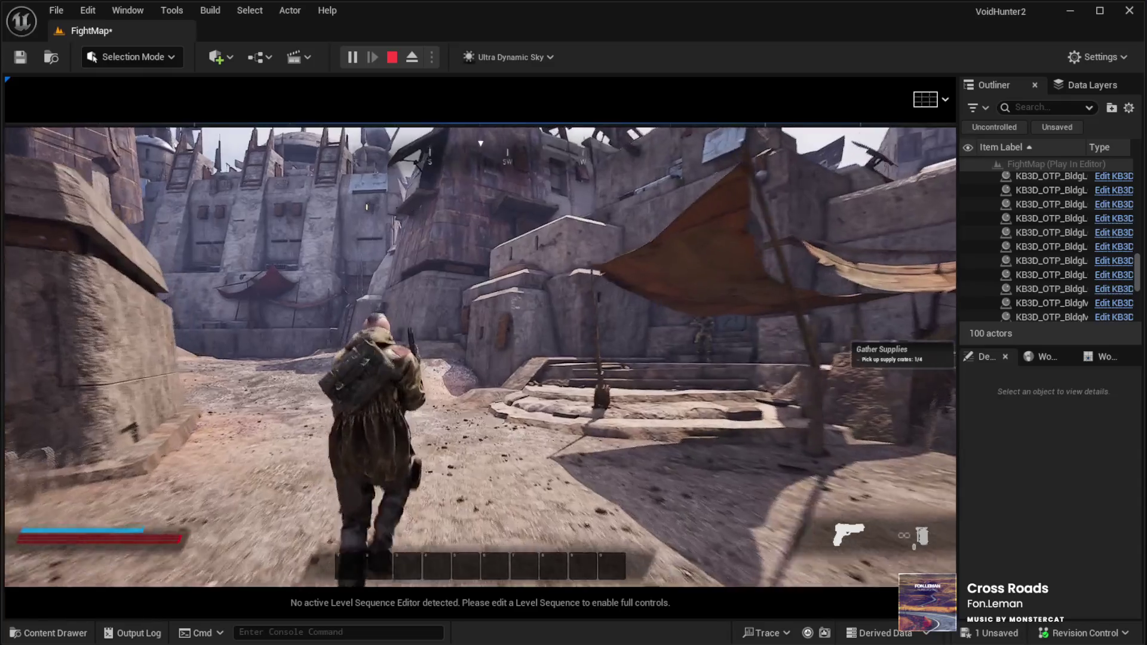
{"action": "key", "text": "w"}
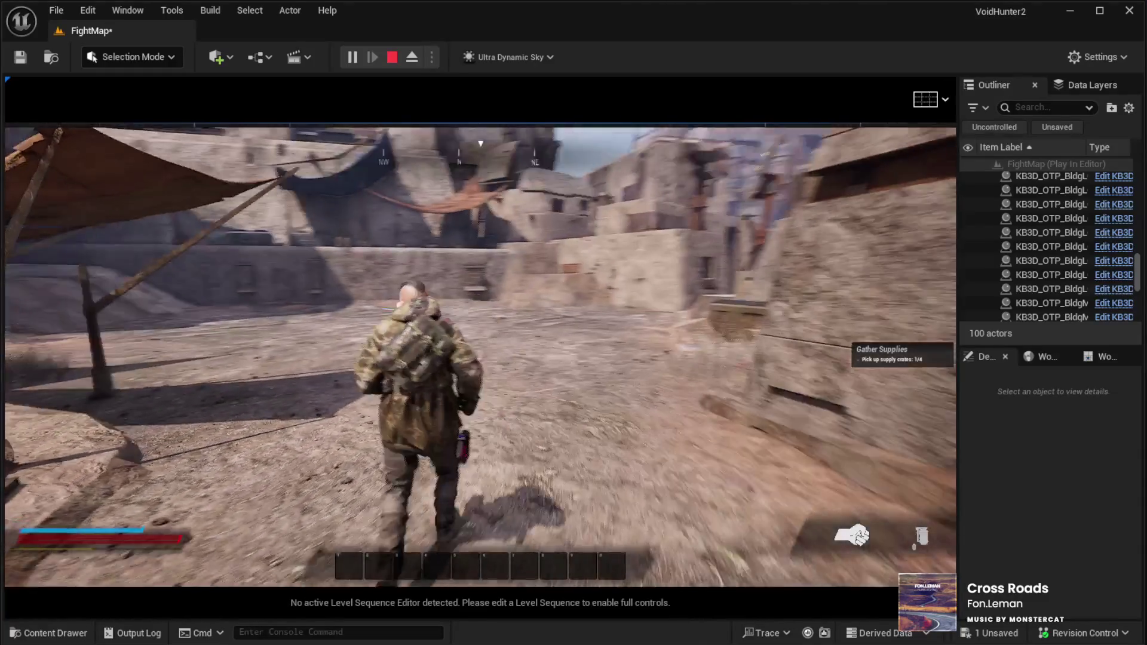
{"action": "key", "text": "Escape"}
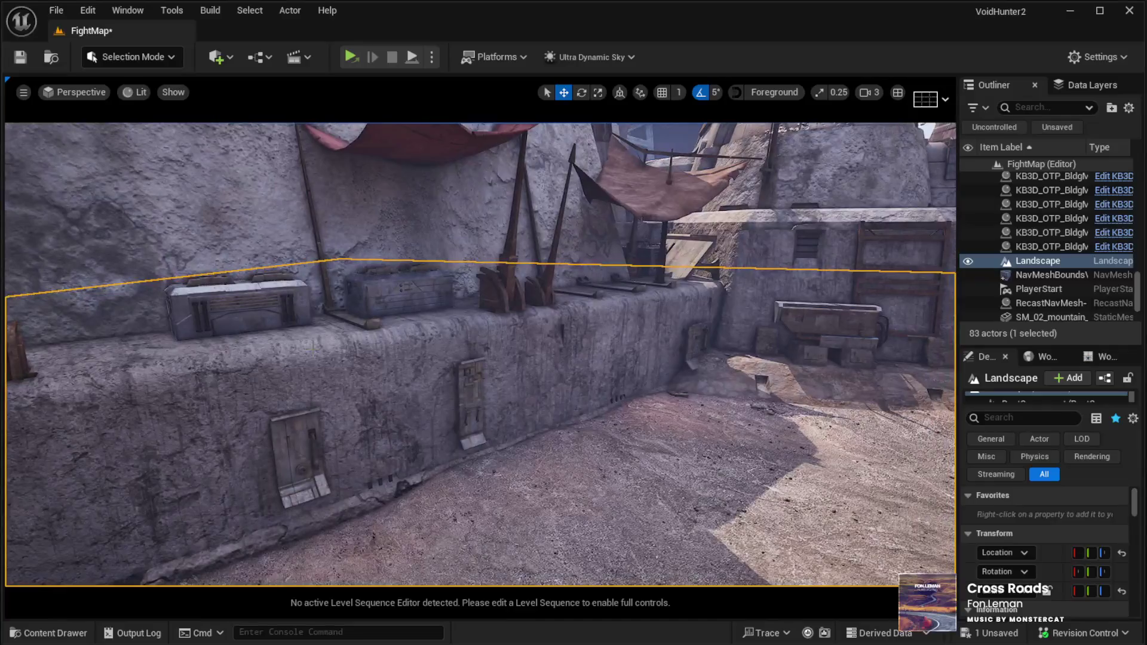
Step: Place a KB3D_OTP_BldgLG_A_BaseA stone piece, rotate it, and slide it along the fortress wall
{"action": "left_click", "coordinate": [848, 287]}
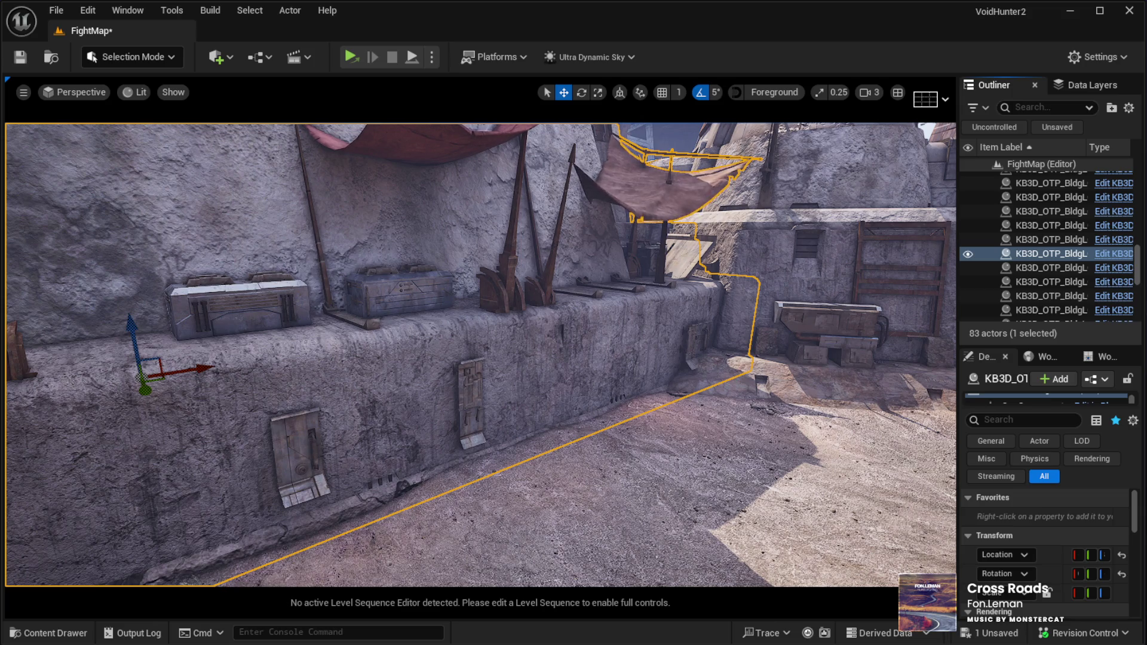
{"action": "mouse_move", "coordinate": [668, 512]}
{"action": "left_mouse_down"}
{"action": "mouse_move", "coordinate": [660, 495]}
{"action": "mouse_move", "coordinate": [671, 482]}
{"action": "left_mouse_up"}
{"action": "key", "text": "f"}
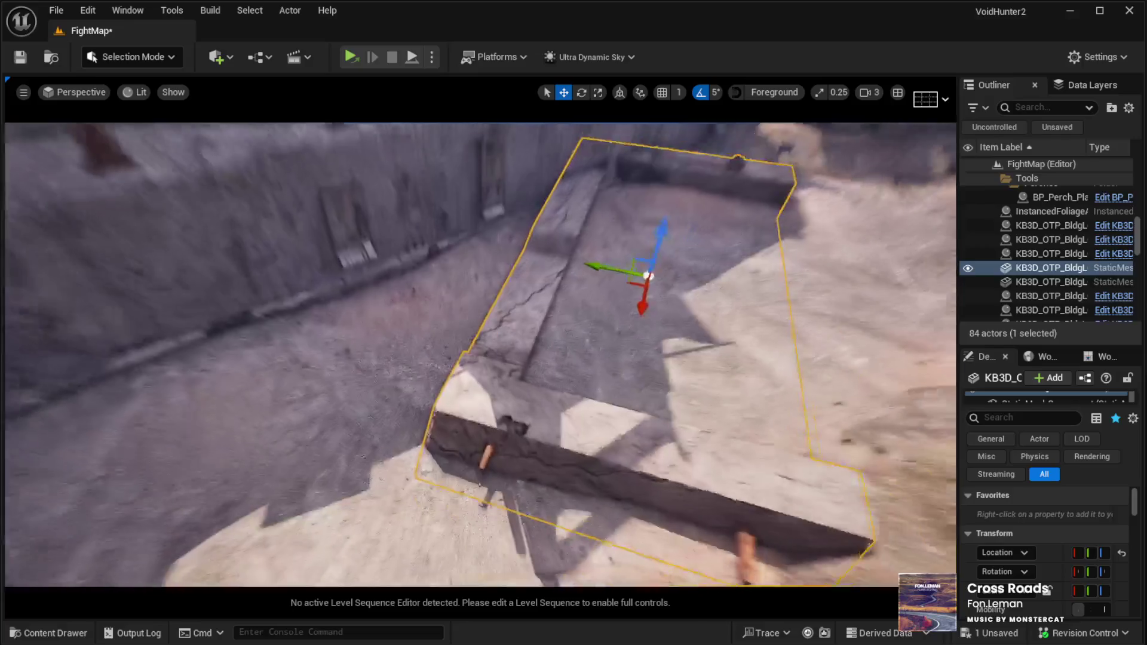
{"action": "key", "text": "e"}
{"action": "mouse_move", "coordinate": [541, 299]}
{"action": "left_mouse_down"}
{"action": "mouse_move", "coordinate": [597, 281]}
{"action": "mouse_move", "coordinate": [635, 293]}
{"action": "left_mouse_up"}
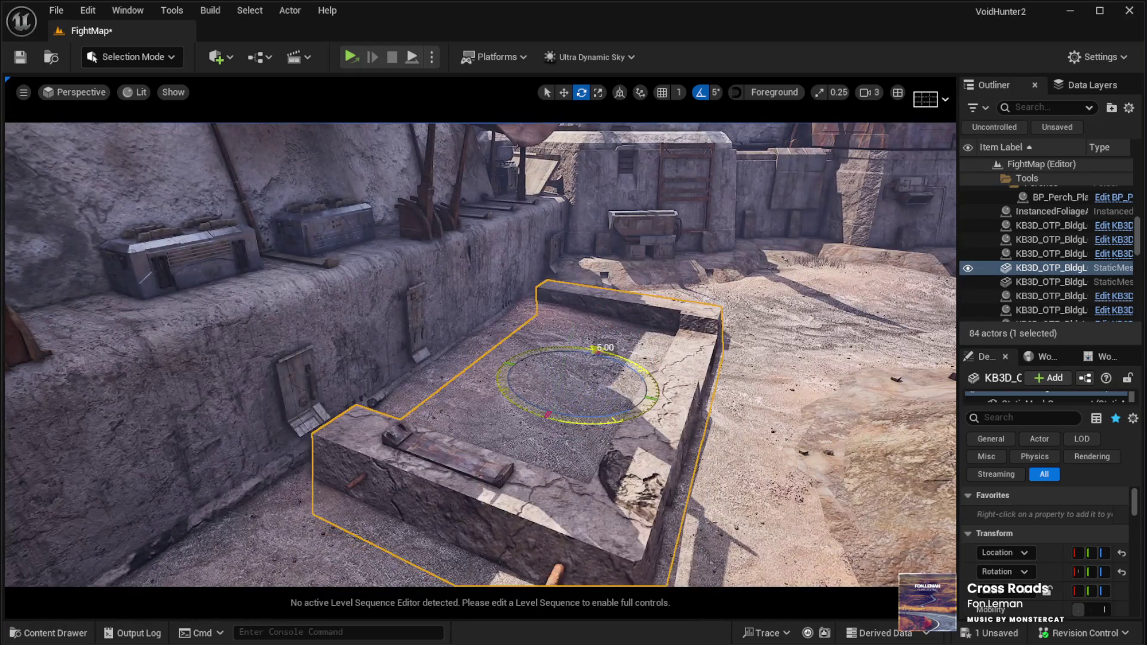
{"action": "key", "text": "w"}
{"action": "left_click_drag", "start_coordinate": [626, 395], "coordinate": [445, 371]}
{"action": "key", "text": "f"}
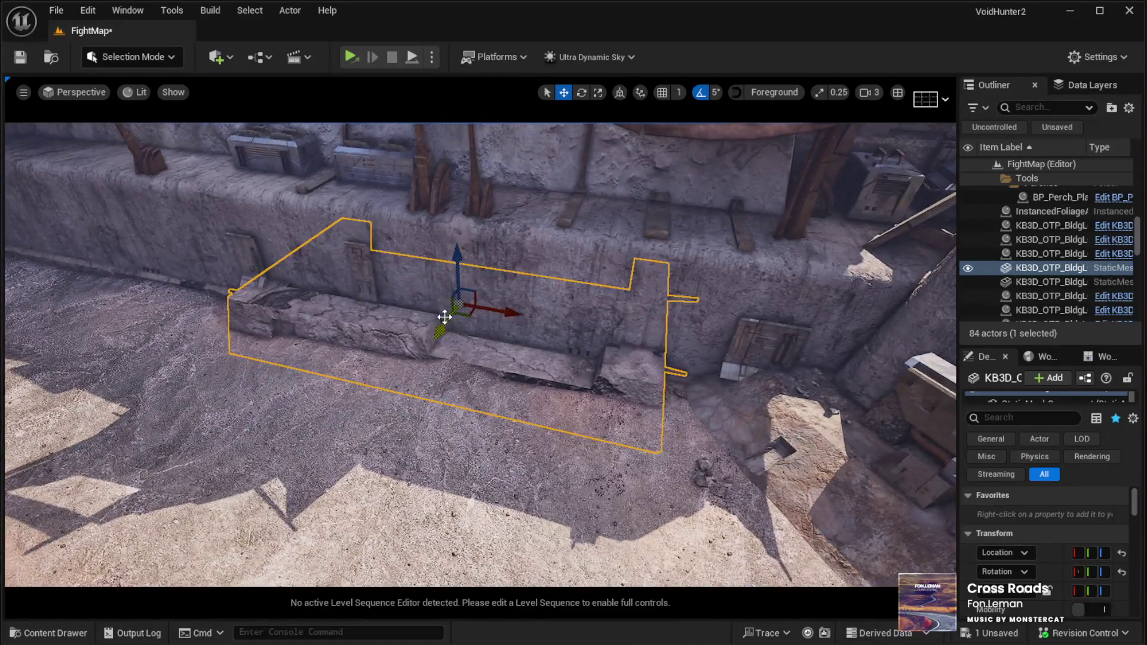
{"action": "mouse_move", "coordinate": [445, 318]}
{"action": "left_mouse_down"}
{"action": "mouse_move", "coordinate": [501, 312]}
{"action": "mouse_move", "coordinate": [561, 328]}
{"action": "mouse_move", "coordinate": [544, 327]}
{"action": "left_mouse_up"}
{"action": "key", "text": "f"}
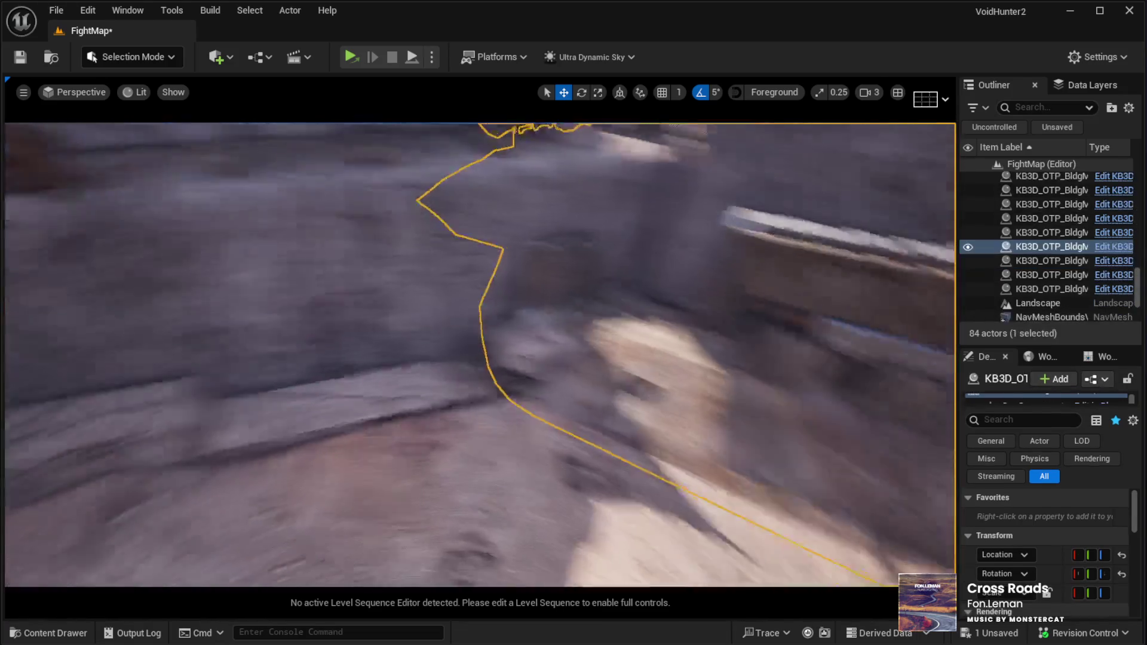
Step: Select the building's KB3D_OTP_BldgMD_F_Base component and assign a new material to Element 0
{"action": "scroll", "coordinate": [1039, 537], "scroll_direction": "down", "scroll_amount": 5}
{"action": "scroll", "coordinate": [1015, 508], "scroll_direction": "up", "scroll_amount": 5}
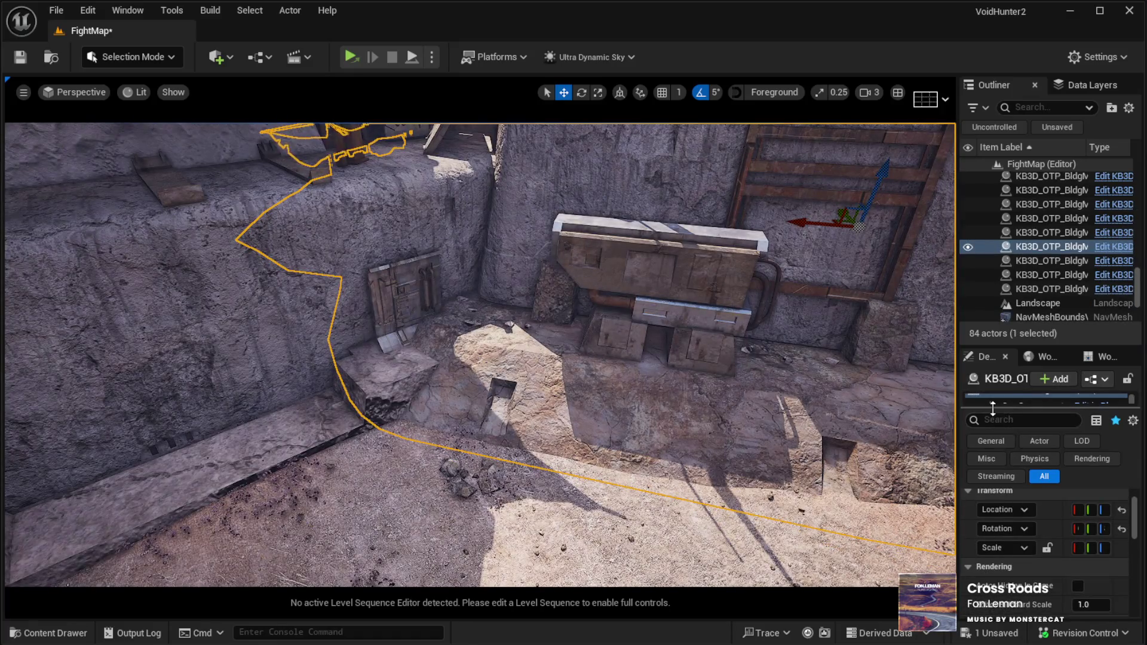
{"action": "scroll", "coordinate": [1030, 439], "scroll_direction": "down", "scroll_amount": 2}
{"action": "left_click", "coordinate": [1039, 447]}
{"action": "scroll", "coordinate": [1069, 584], "scroll_direction": "down", "scroll_amount": 2}
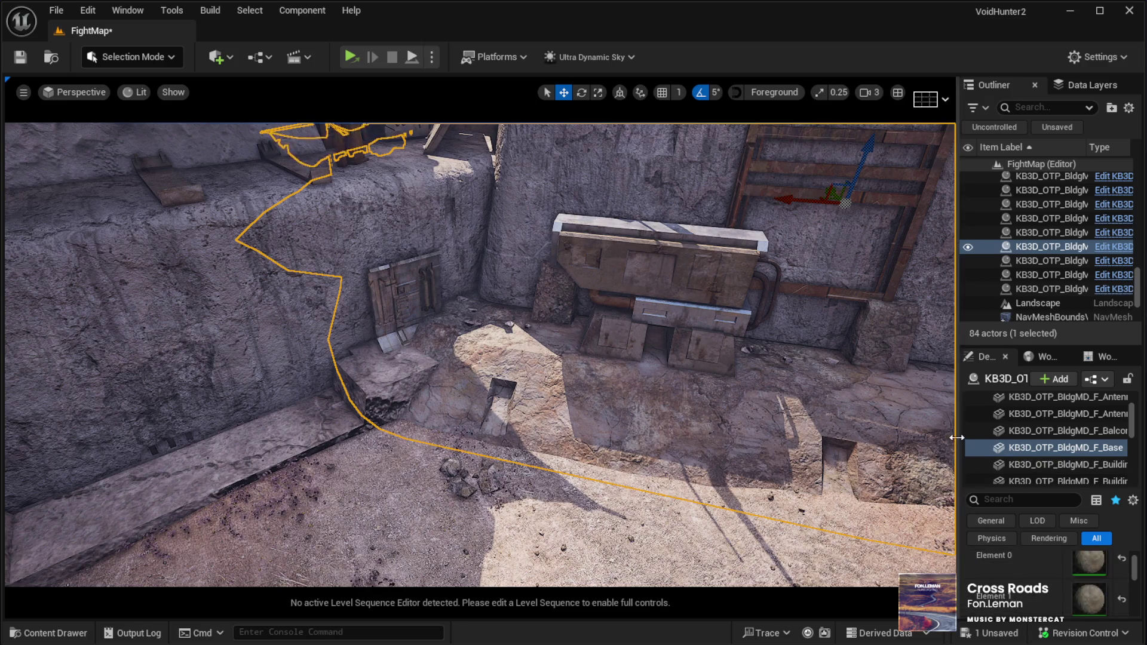
{"action": "left_click_drag", "start_coordinate": [957, 438], "coordinate": [869, 438]}
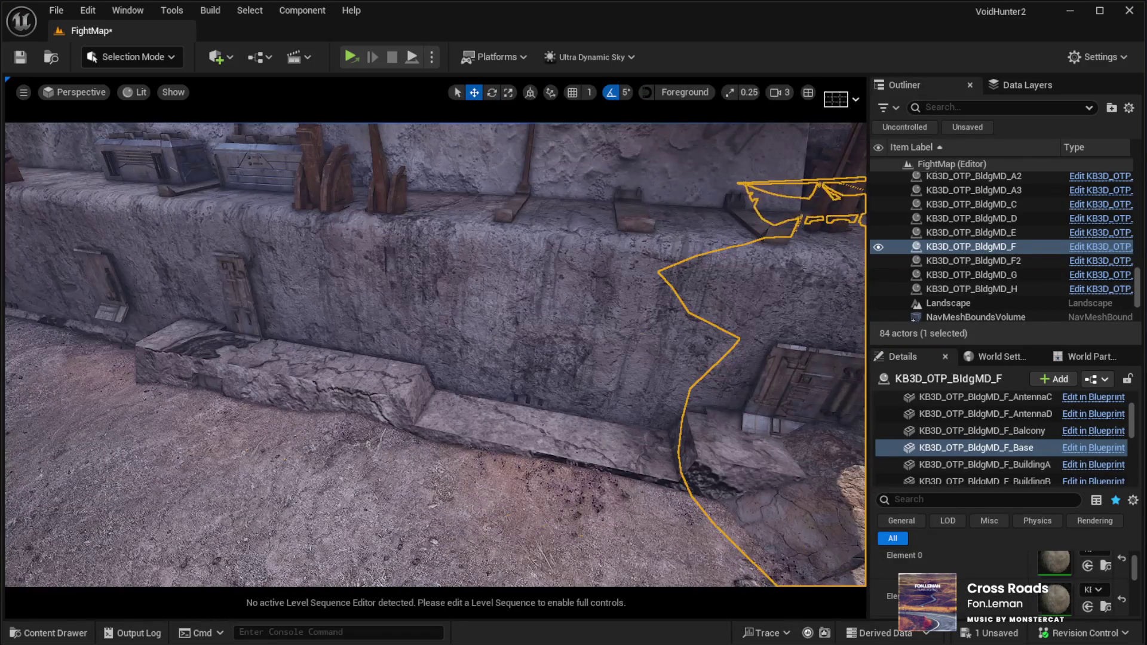
{"action": "left_click", "coordinate": [1084, 606]}
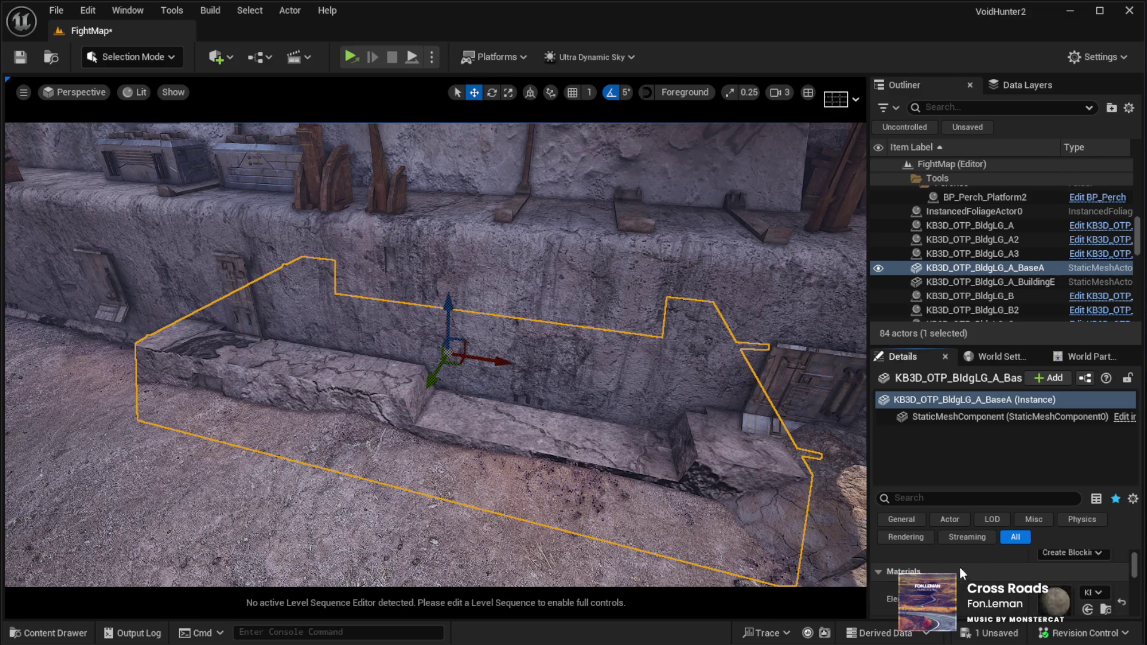
Step: Give Element 1 the same material as Element 0, then select the BP_TakeOff_BrewersBlackbirds_Perch flock
{"action": "scroll", "coordinate": [974, 574], "scroll_direction": "down", "scroll_amount": 1}
{"action": "left_click", "coordinate": [1084, 604]}
{"action": "scroll", "coordinate": [1045, 579], "scroll_direction": "down", "scroll_amount": 2}
{"action": "scroll", "coordinate": [1087, 596], "scroll_direction": "up", "scroll_amount": 1}
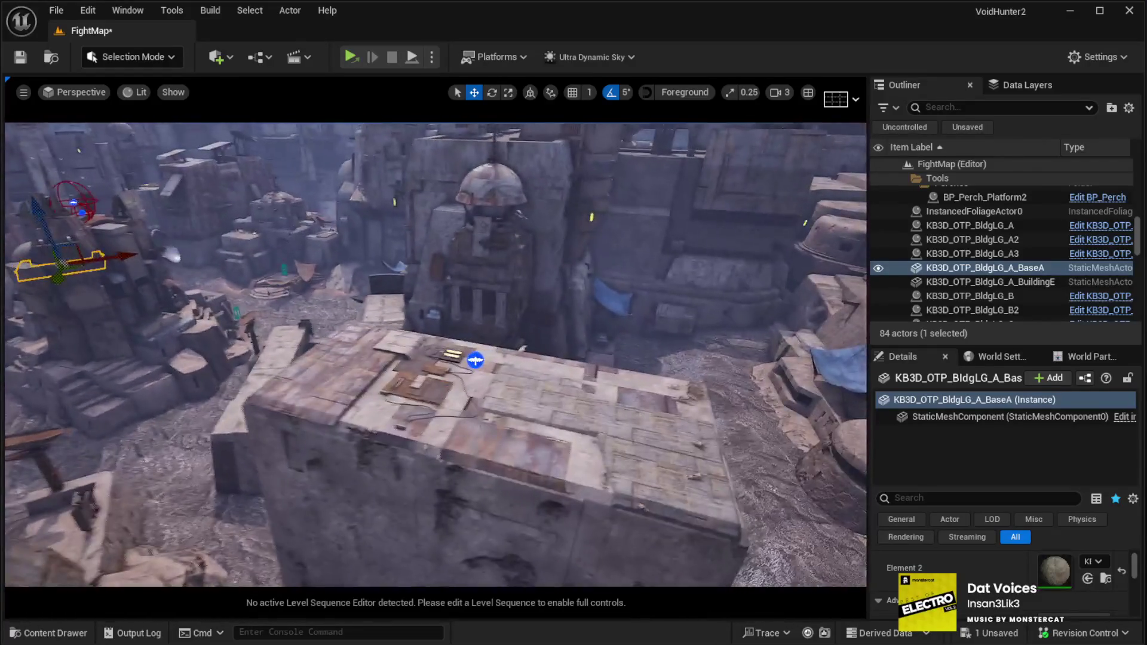
{"action": "left_click", "coordinate": [465, 360]}
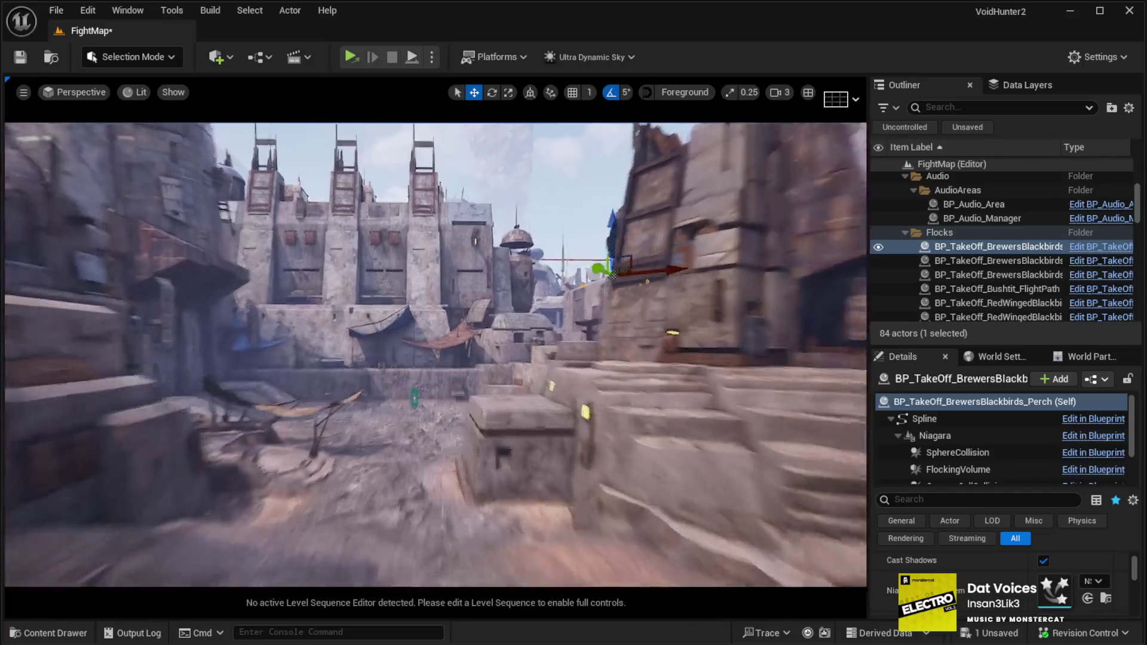
{"action": "scroll", "coordinate": [436, 355], "scroll_direction": "down", "scroll_amount": 5}
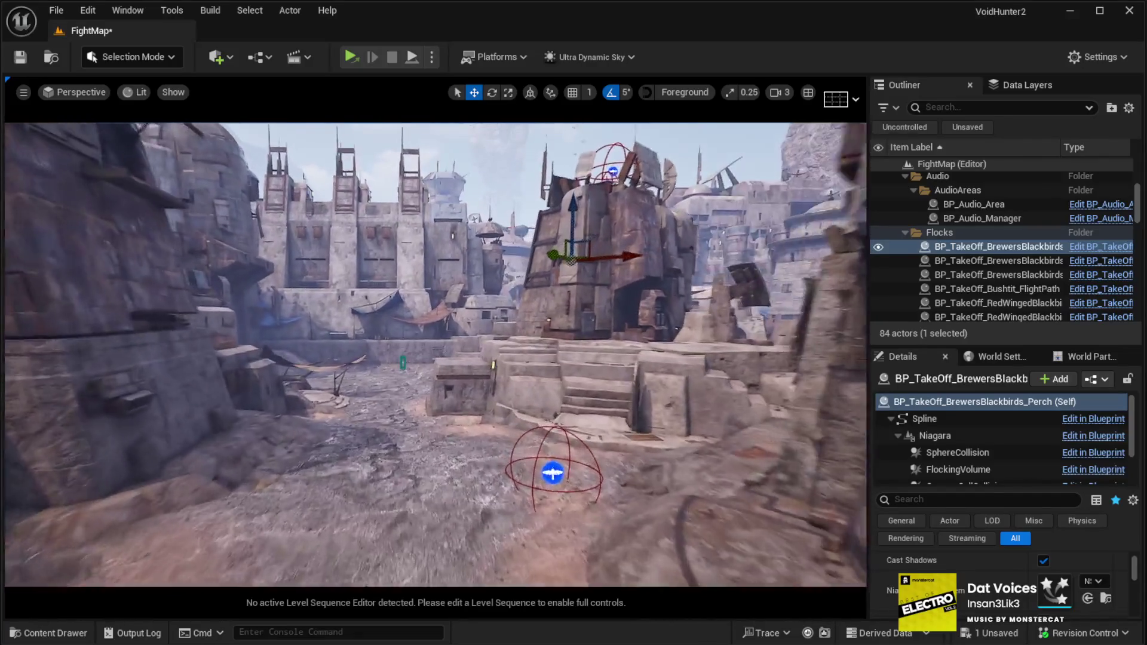
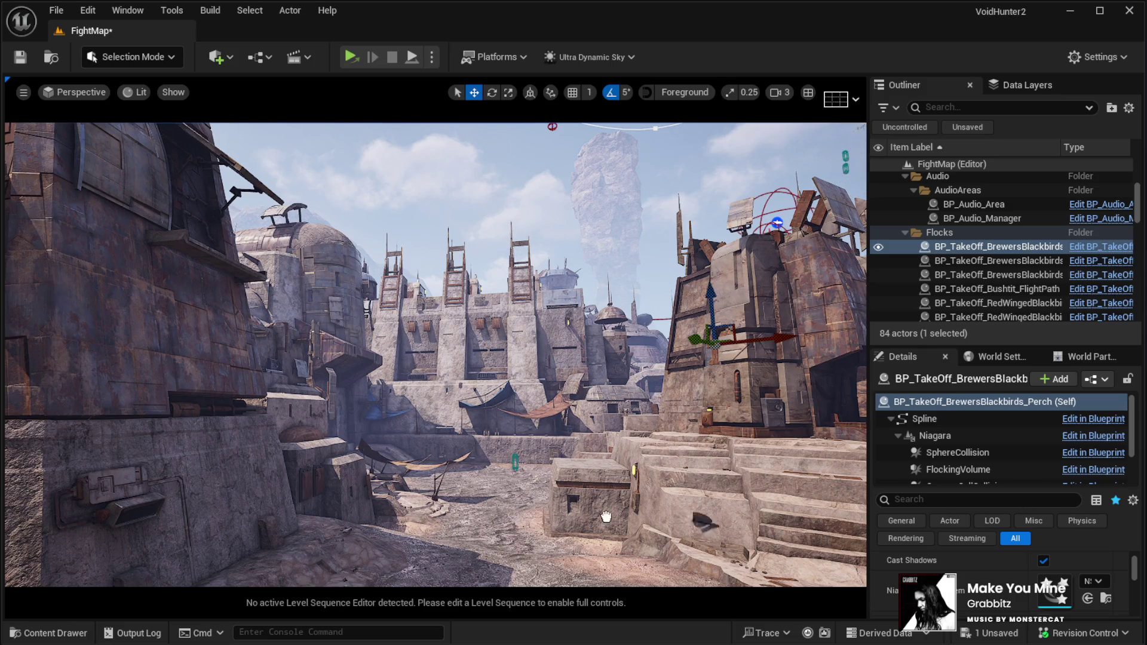
Step: Select SM_cables, swing it up and to the right, and raise it higher
{"action": "left_click", "coordinate": [425, 556]}
{"action": "key", "text": "w"}
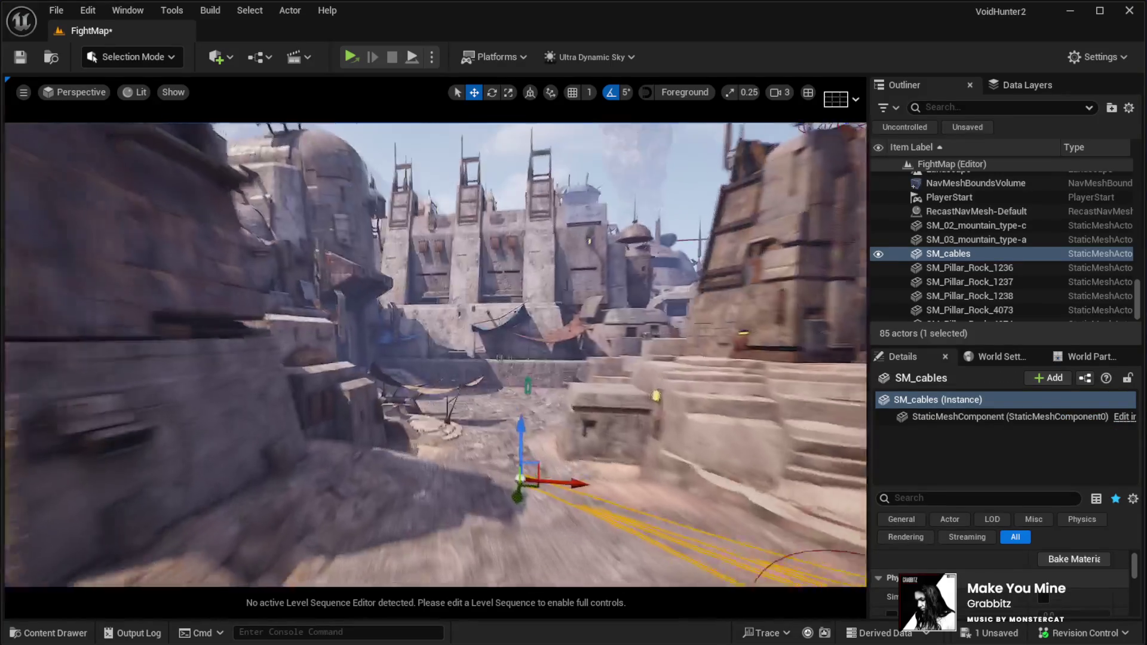
{"action": "key", "text": "s"}
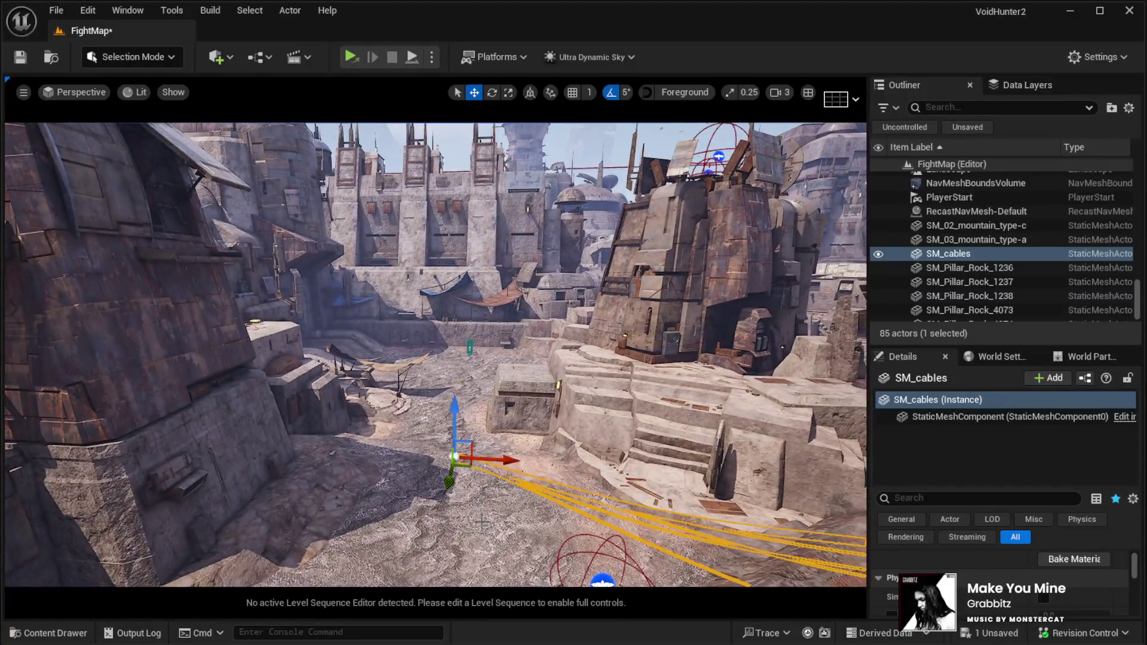
{"action": "key", "text": "e"}
{"action": "left_click_drag", "start_coordinate": [477, 472], "coordinate": [437, 476]}
{"action": "key", "text": "w"}
{"action": "left_click_drag", "start_coordinate": [455, 421], "coordinate": [461, 149]}
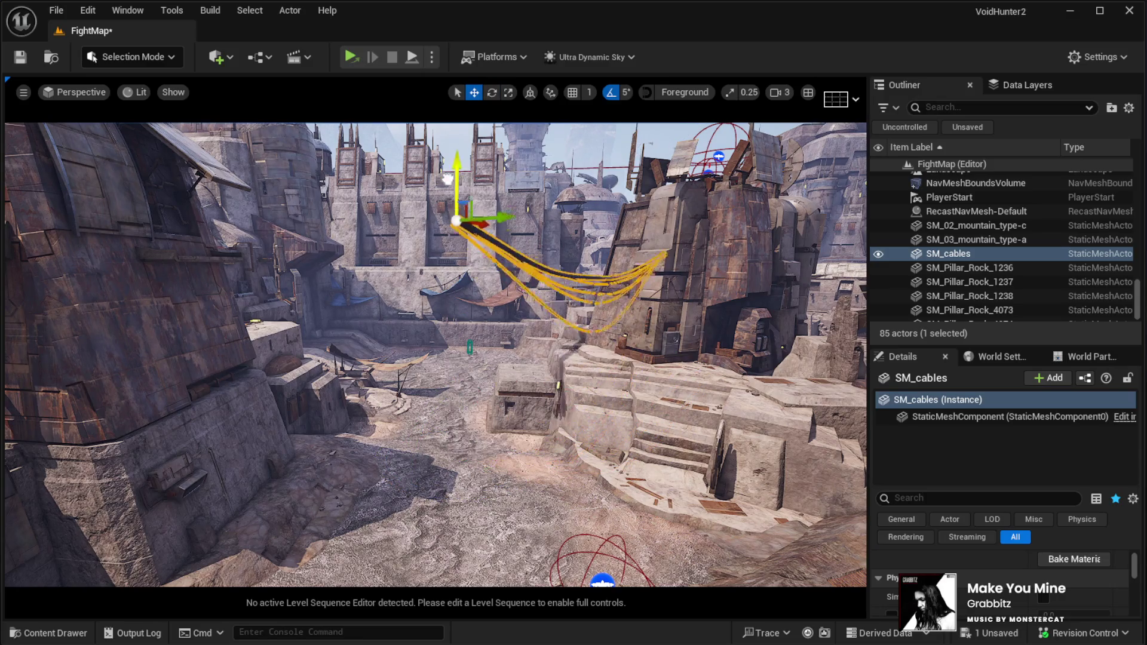
Step: Move the cables onto the left building's wall and turn them 20° toward the tower
{"action": "key", "text": "w"}
{"action": "key", "text": "s"}
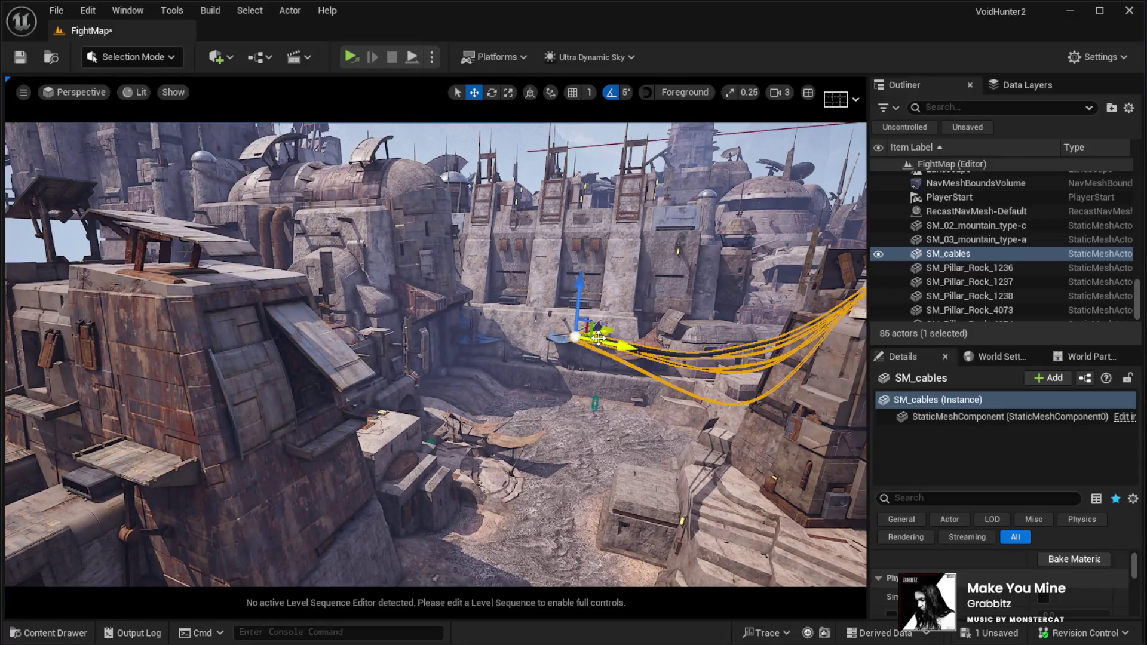
{"action": "mouse_move", "coordinate": [598, 338]}
{"action": "left_mouse_down"}
{"action": "mouse_move", "coordinate": [535, 366]}
{"action": "mouse_move", "coordinate": [263, 378]}
{"action": "left_mouse_up"}
{"action": "key", "text": "w"}
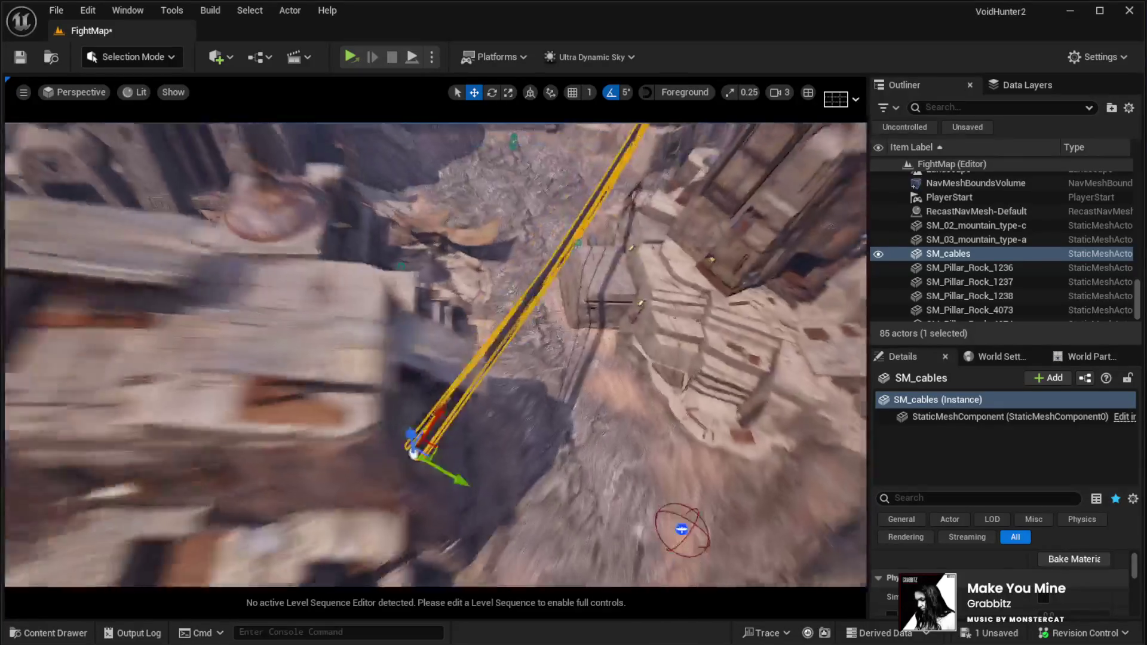
{"action": "key", "text": "e"}
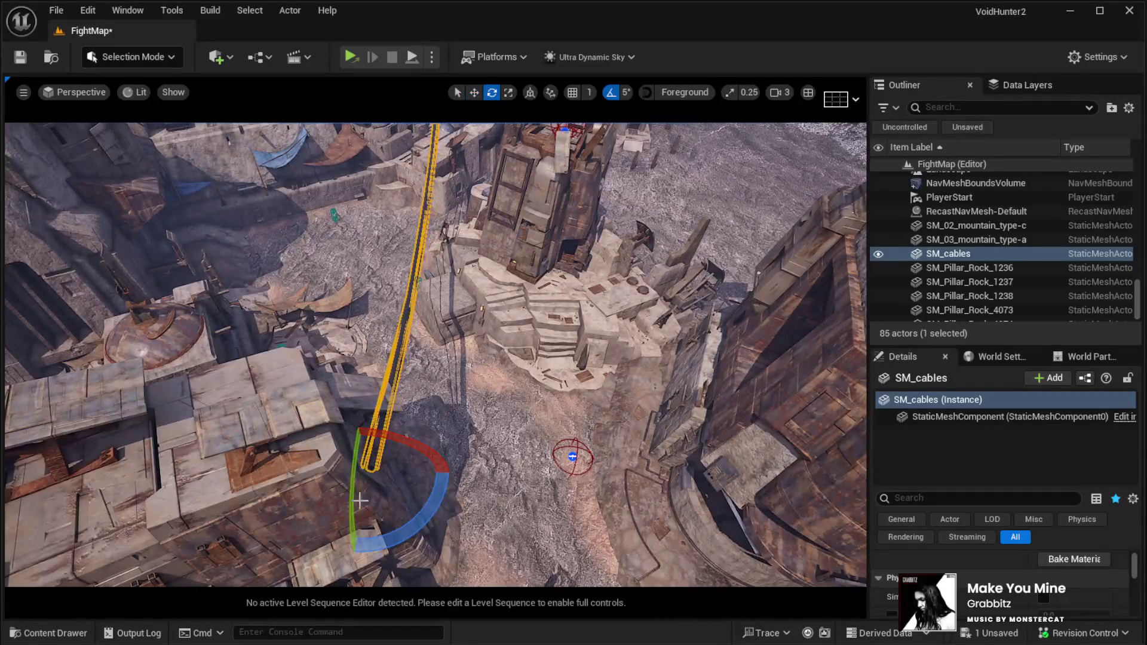
{"action": "left_click_drag", "start_coordinate": [409, 529], "coordinate": [430, 514]}
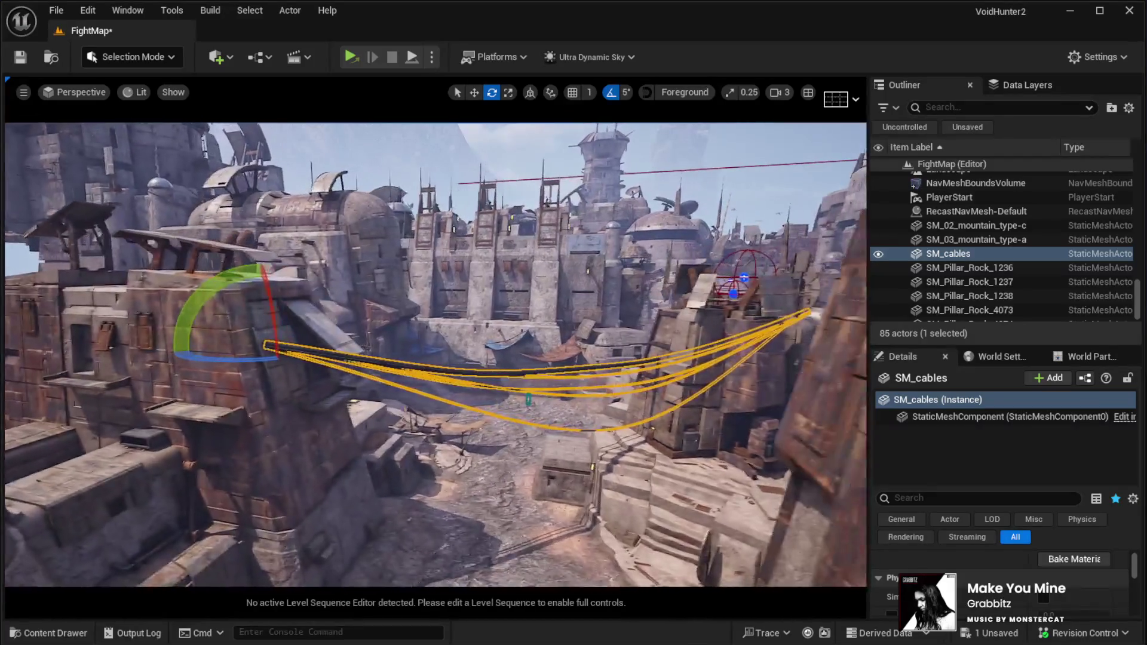
Step: Scale SM_cables down so its far end pulls in toward the tower
{"action": "key", "text": "r"}
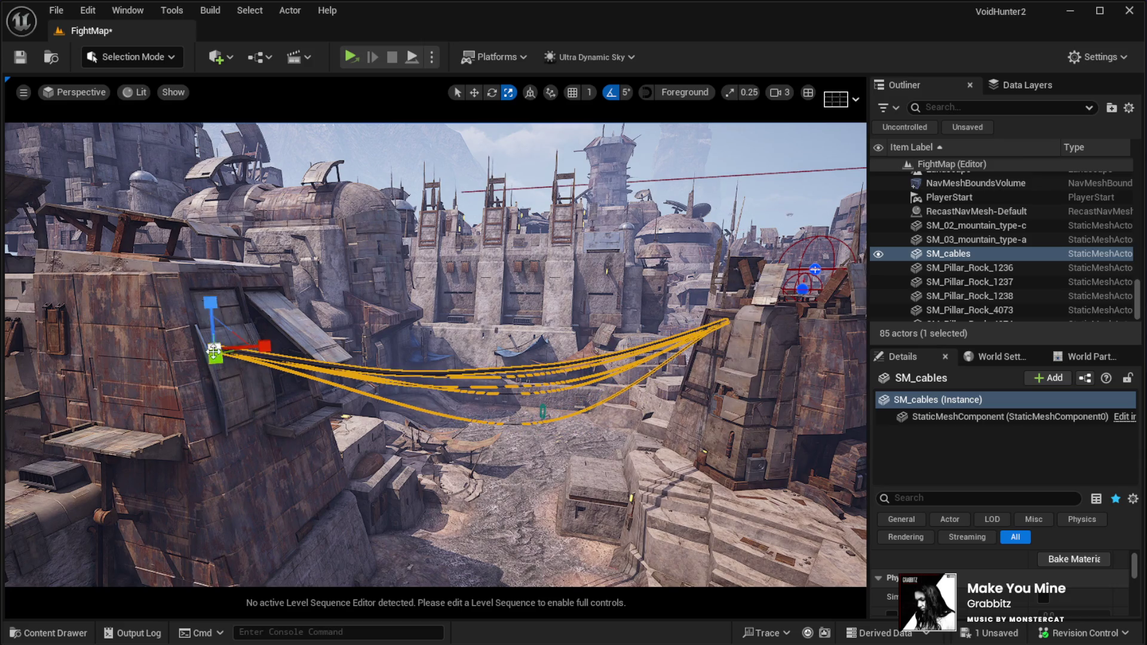
{"action": "key", "text": "w"}
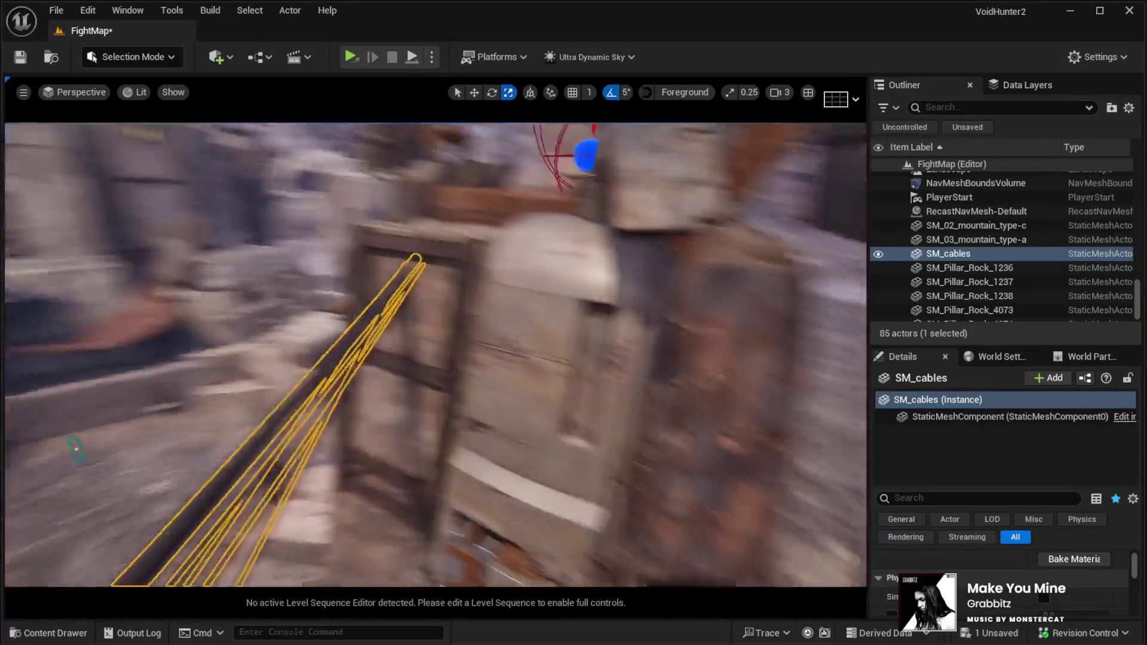
{"action": "key", "text": "w"}
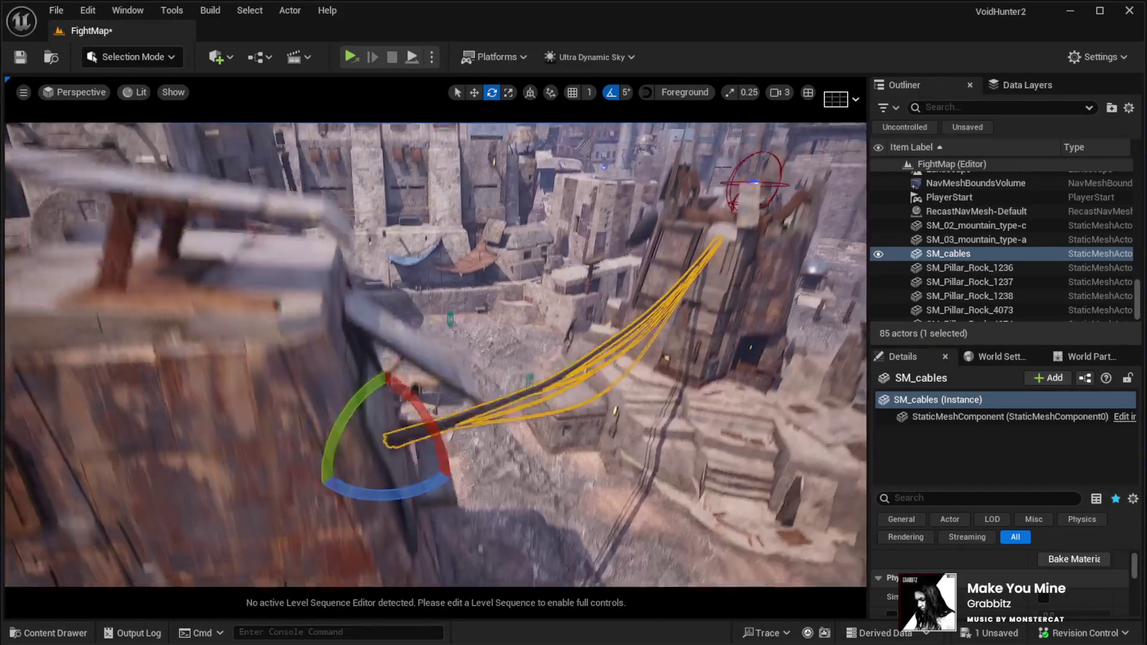
{"action": "key", "text": "w"}
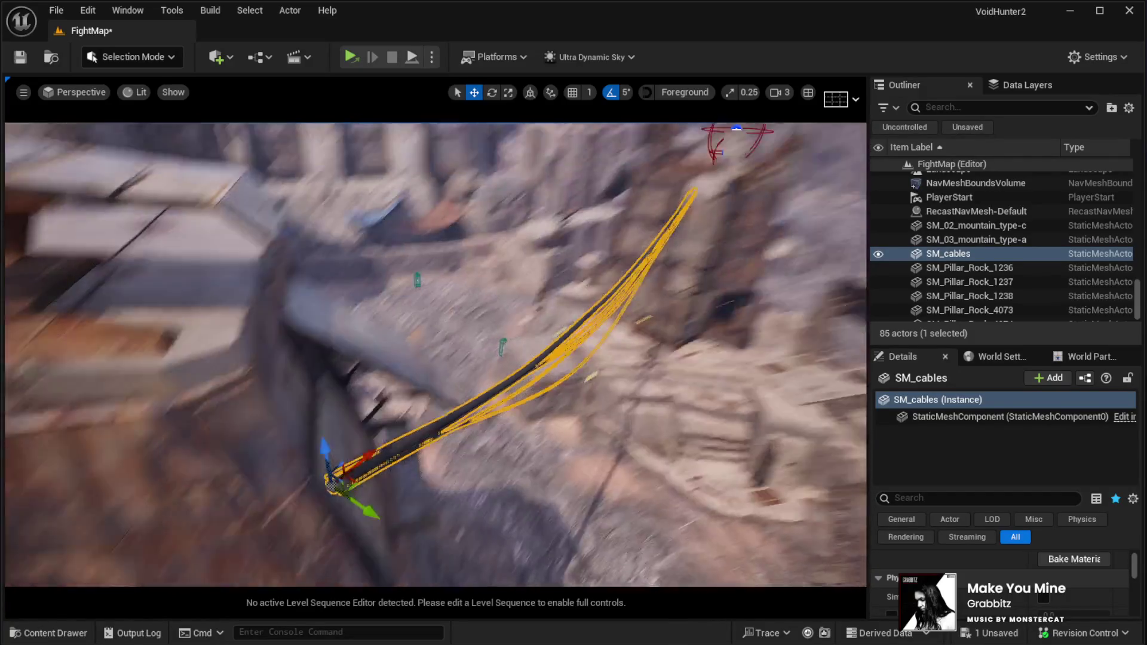
{"action": "key", "text": "r"}
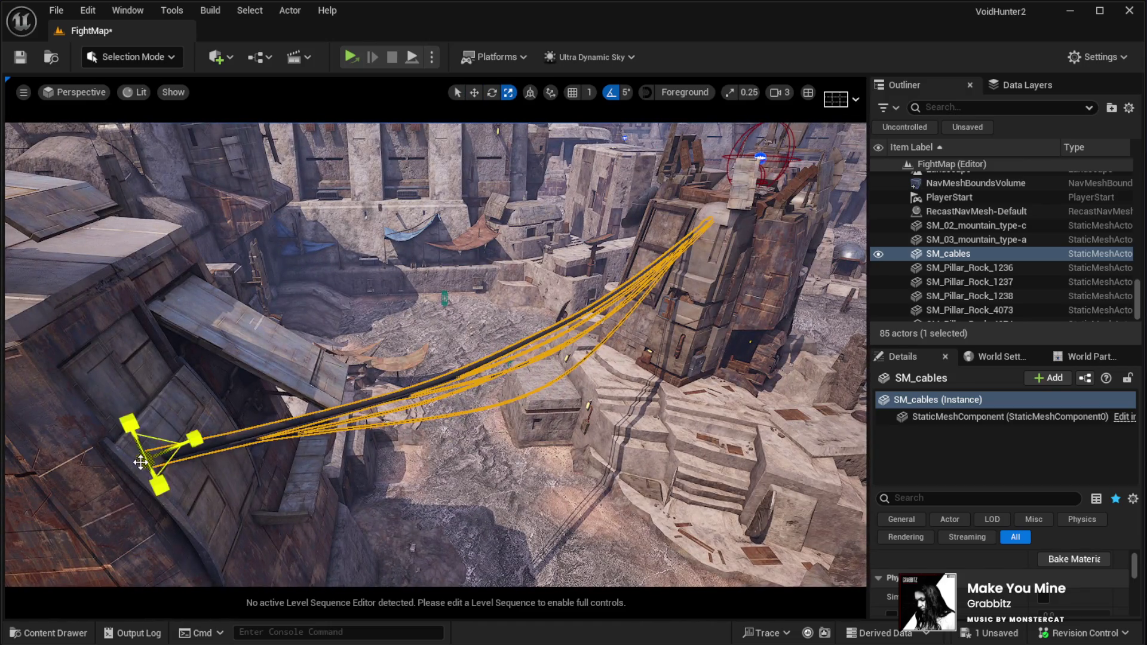
{"action": "left_click_drag", "start_coordinate": [141, 462], "coordinate": [133, 466]}
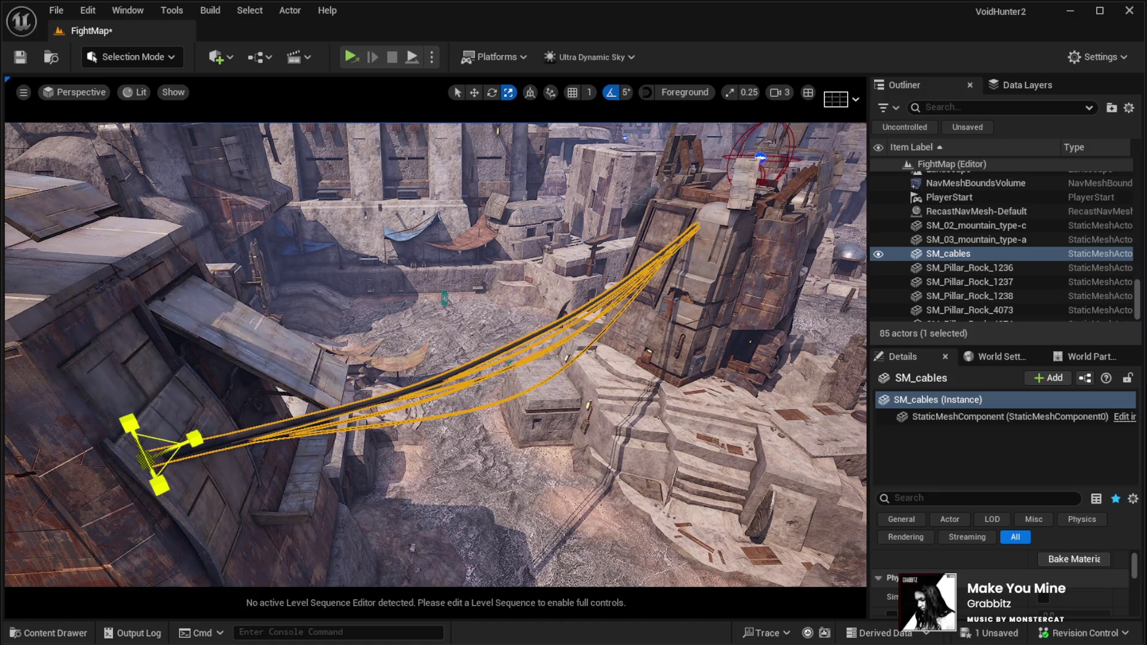
Step: Rotate the cables 5° around their left end and turn off rotation angle snapping
{"action": "key", "text": "e"}
{"action": "mouse_move", "coordinate": [153, 505]}
{"action": "left_mouse_down"}
{"action": "mouse_move", "coordinate": [176, 500]}
{"action": "mouse_move", "coordinate": [218, 385]}
{"action": "left_mouse_up"}
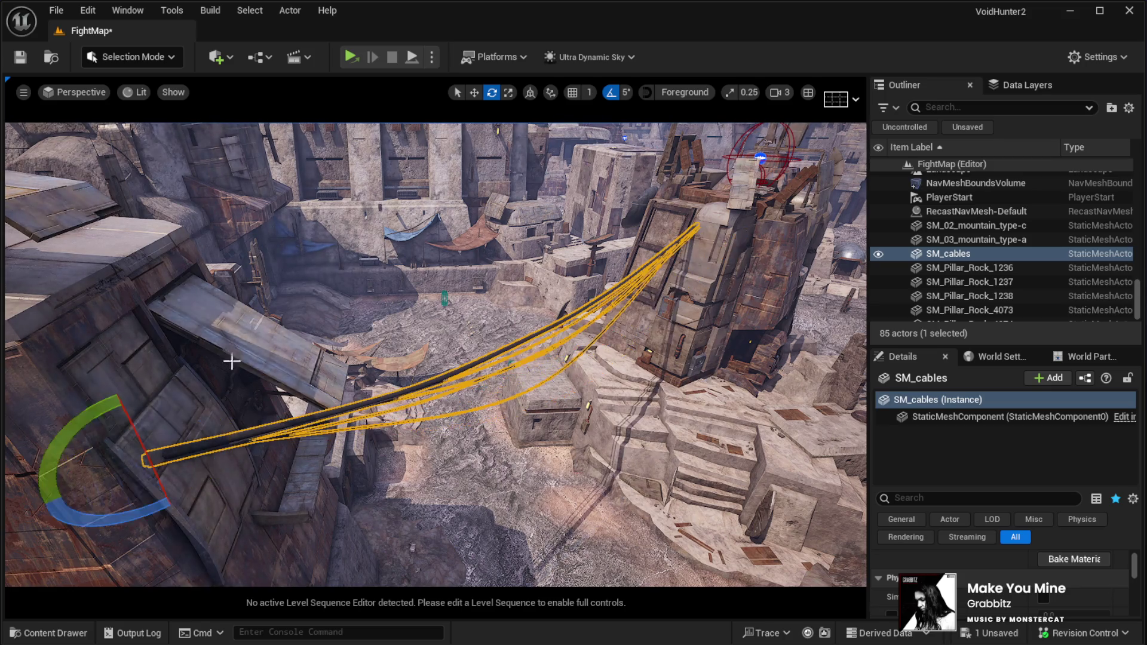
{"action": "left_click", "coordinate": [610, 92]}
Step: Re-angle SM_cables slightly, then duplicate it as SM_cables2
{"action": "left_click_drag", "start_coordinate": [174, 498], "coordinate": [171, 511]}
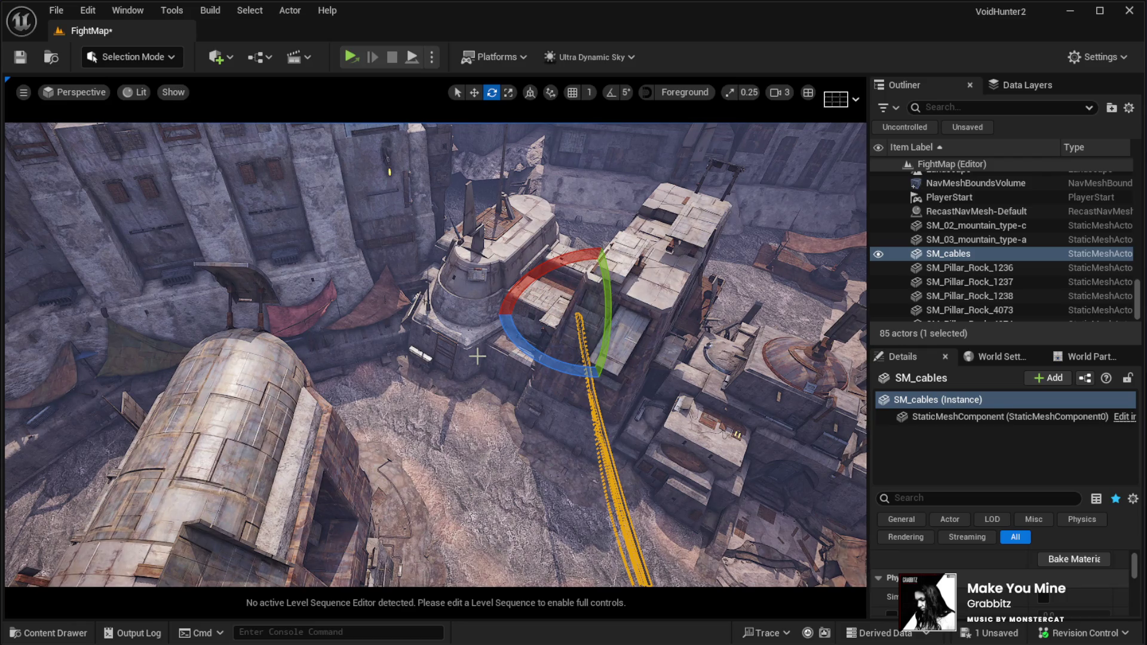
{"action": "key", "text": "ctrl+d"}
Step: Move SM_cables2 onto the domed tank, rotate it about 107° and tilt it -8.18°
{"action": "key", "text": "w"}
{"action": "mouse_move", "coordinate": [562, 328]}
{"action": "left_mouse_down"}
{"action": "mouse_move", "coordinate": [314, 444]}
{"action": "mouse_move", "coordinate": [305, 437]}
{"action": "left_mouse_up"}
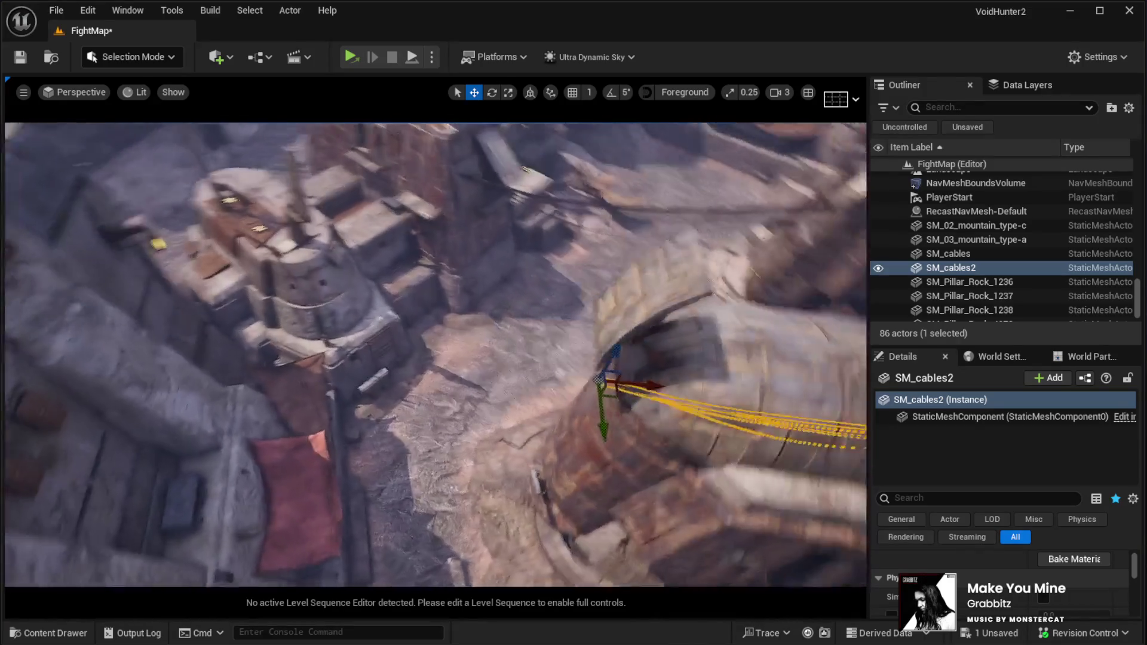
{"action": "key", "text": "e"}
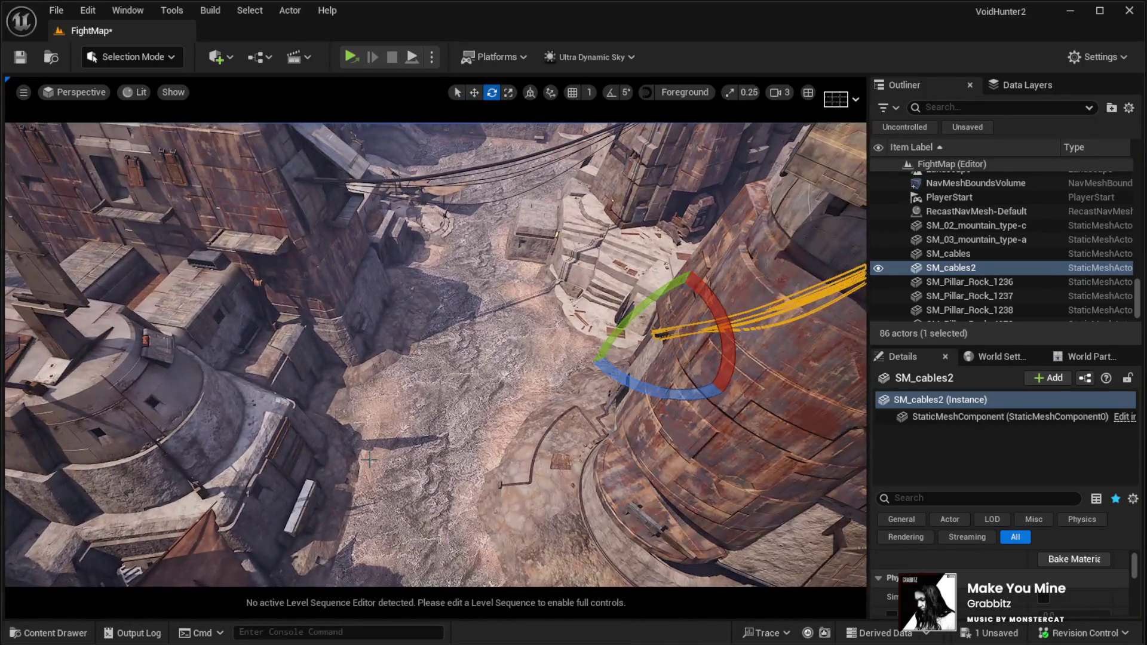
{"action": "left_click_drag", "start_coordinate": [624, 385], "coordinate": [612, 368]}
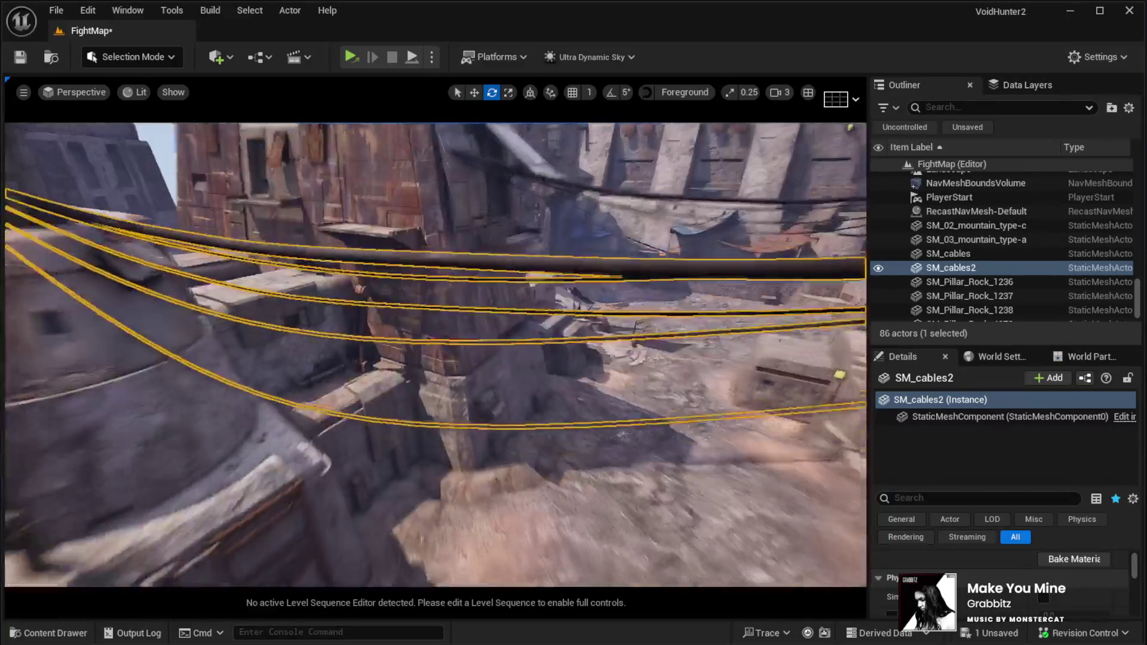
{"action": "key", "text": "d"}
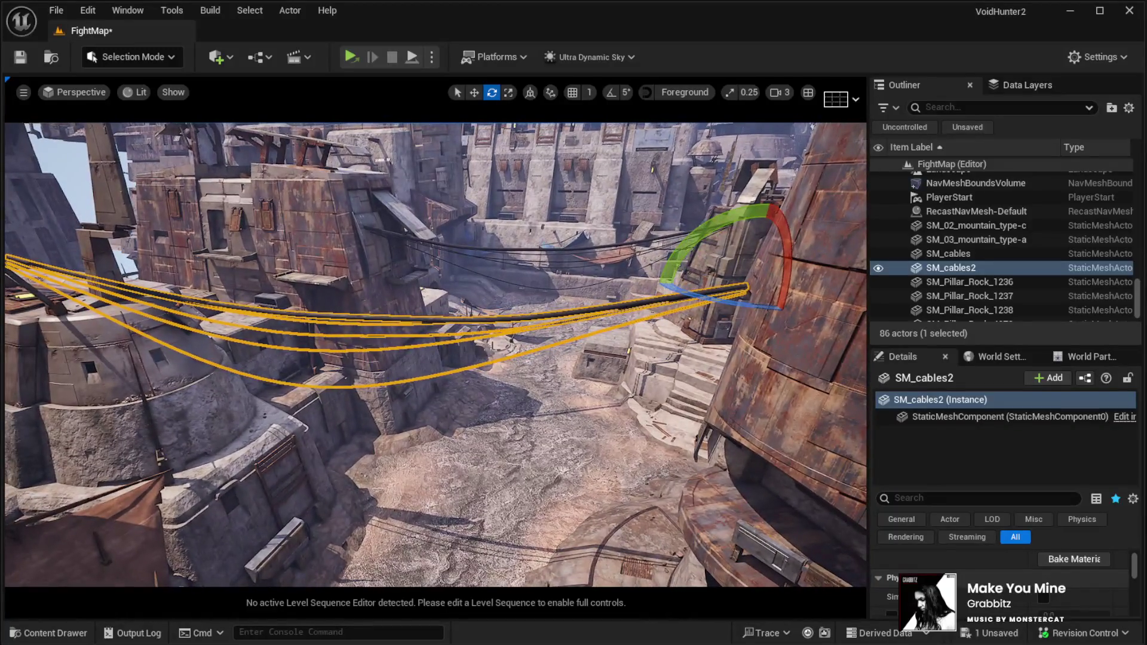
{"action": "key", "text": "w"}
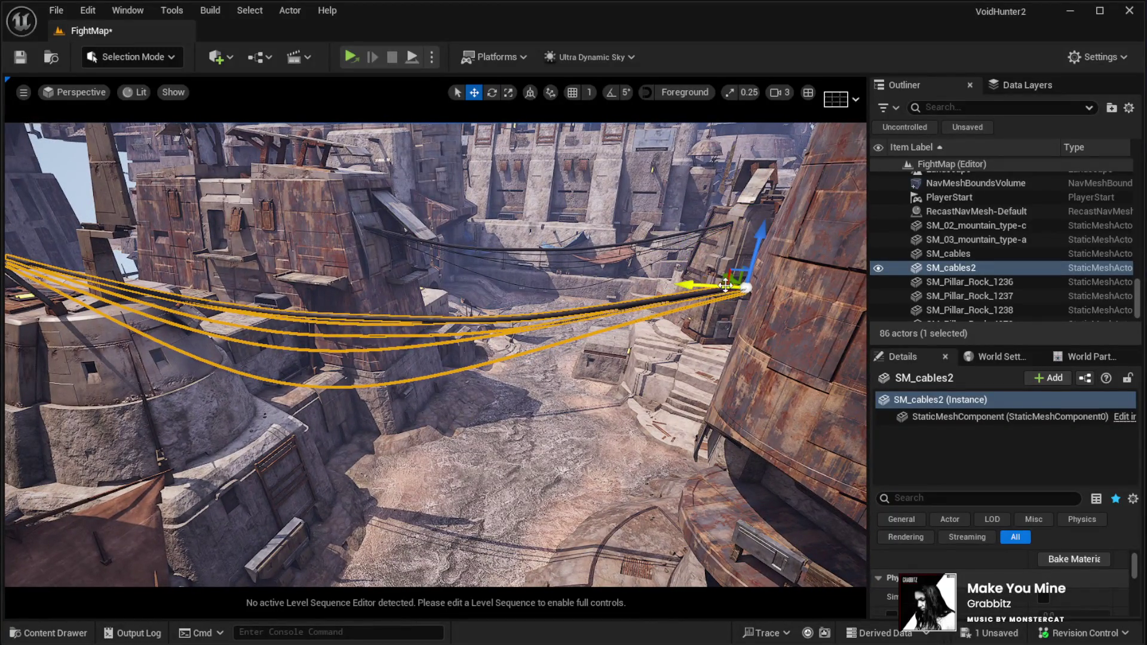
{"action": "key", "text": "e"}
{"action": "left_click_drag", "start_coordinate": [666, 280], "coordinate": [653, 287]}
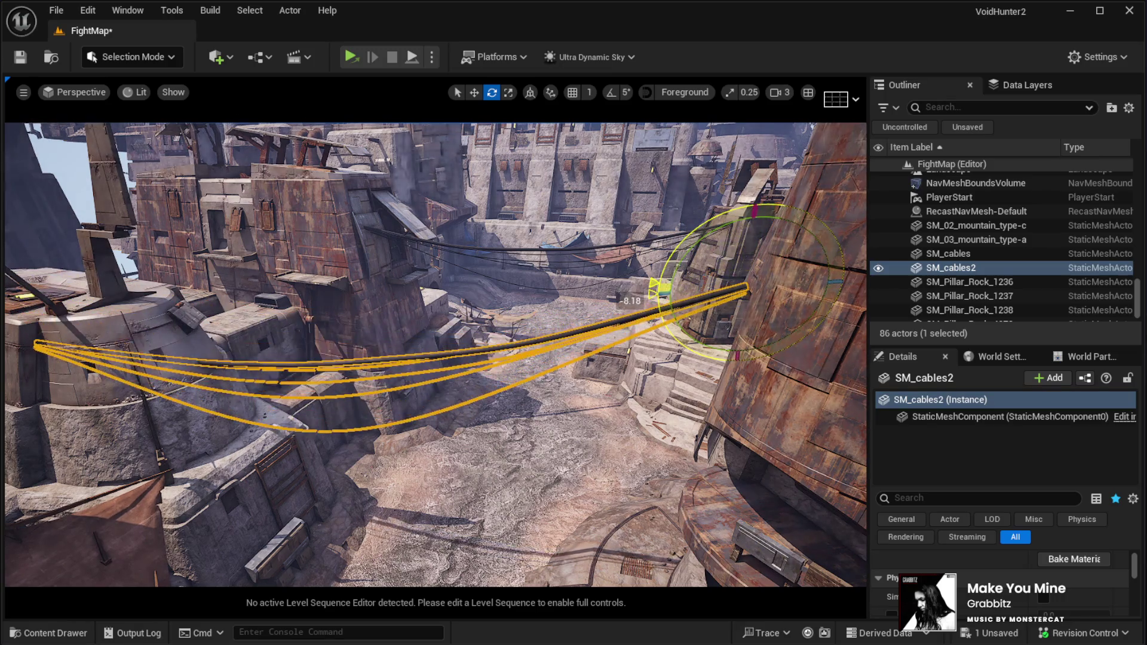
Step: Shrink SM_cables2 uniformly, rotate it about 7.65°, then stretch it to reach farther
{"action": "key", "text": "w"}
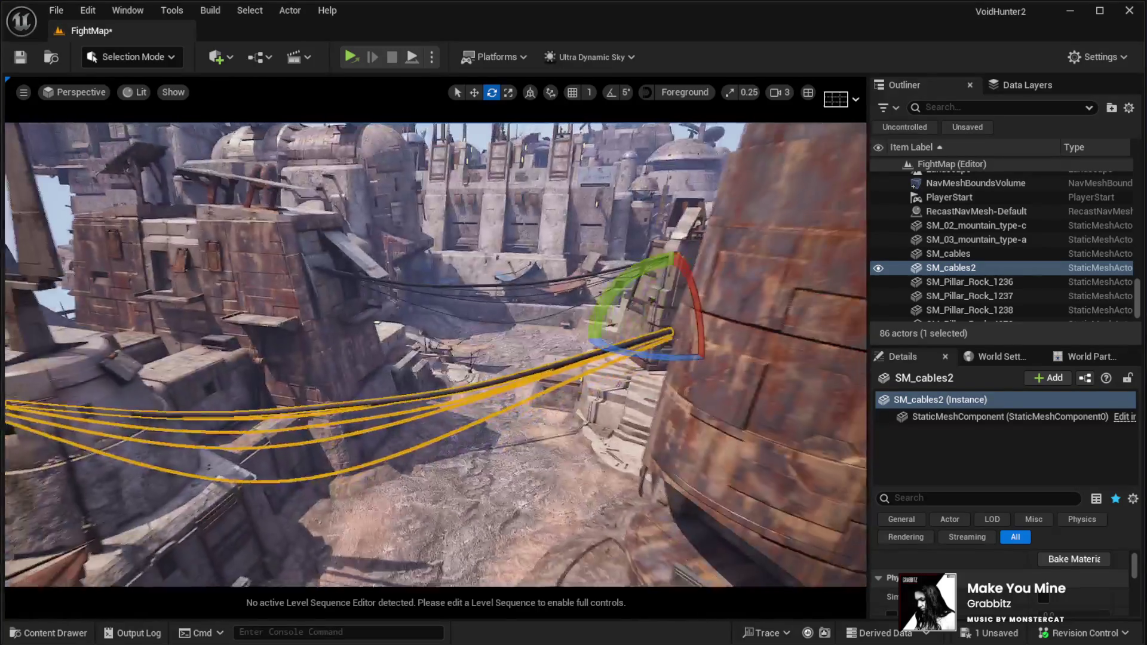
{"action": "key", "text": "w"}
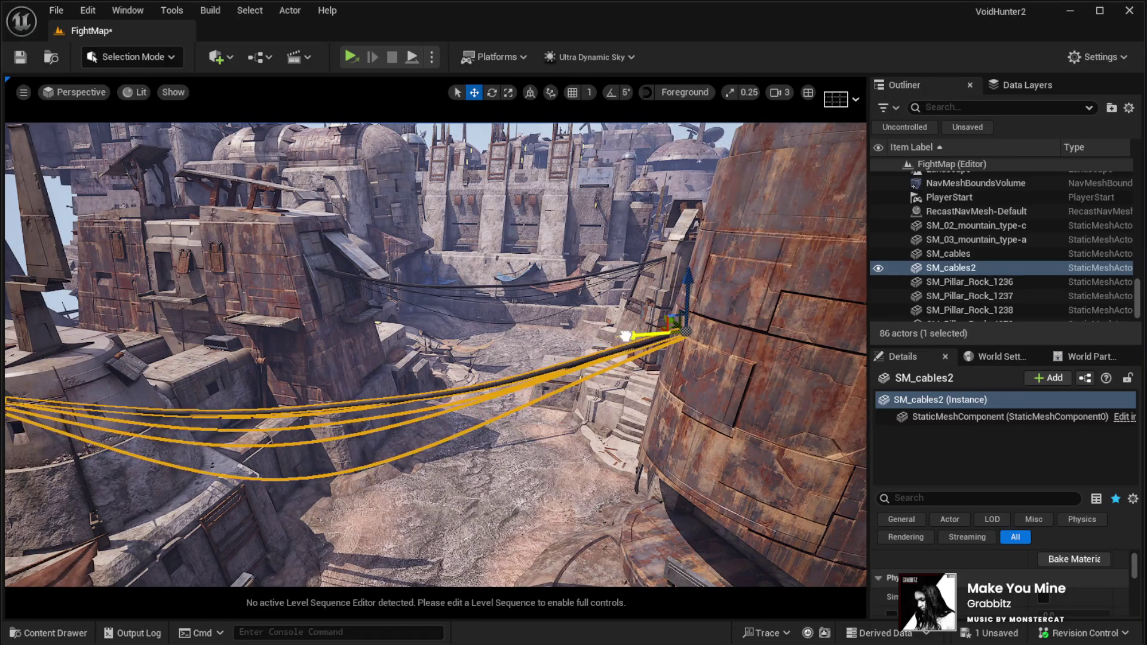
{"action": "key", "text": "s"}
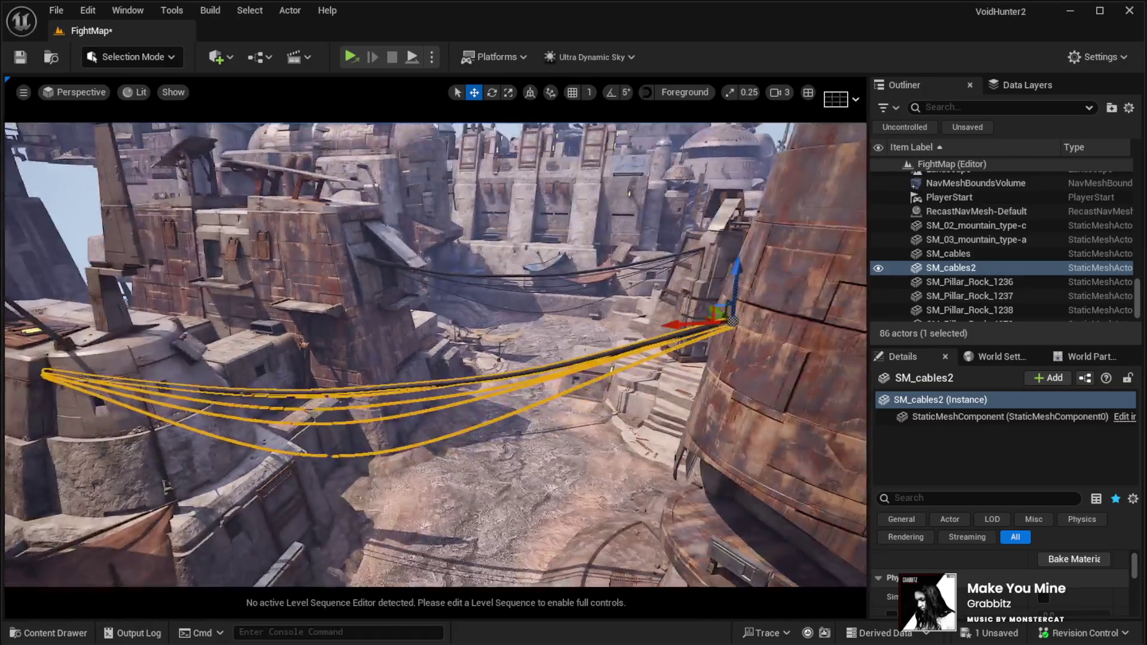
{"action": "key", "text": "s"}
{"action": "key", "text": "r"}
{"action": "mouse_move", "coordinate": [727, 324]}
{"action": "left_mouse_down"}
{"action": "mouse_move", "coordinate": [654, 349]}
{"action": "mouse_move", "coordinate": [322, 360]}
{"action": "left_mouse_up"}
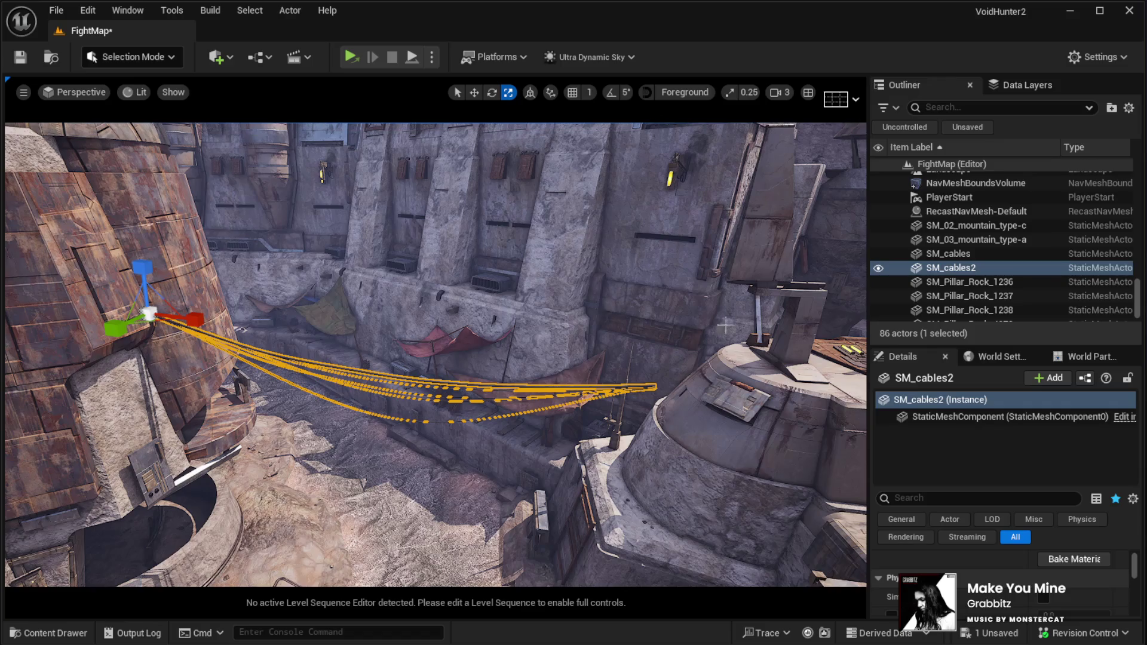
{"action": "key", "text": "e"}
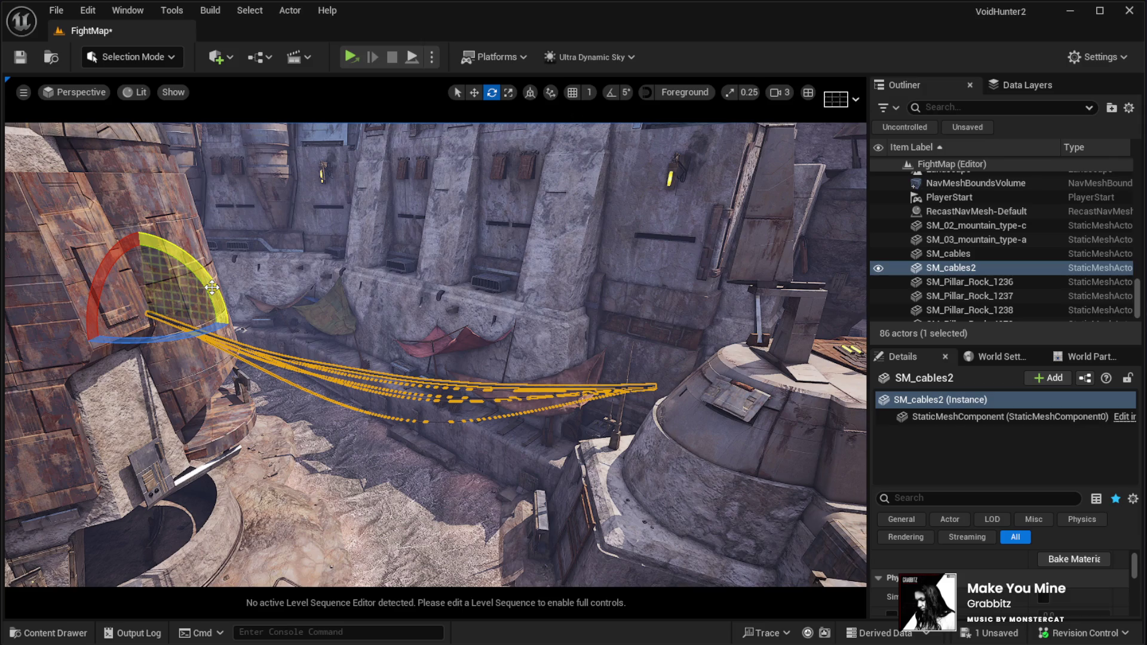
{"action": "left_click_drag", "start_coordinate": [212, 287], "coordinate": [226, 317]}
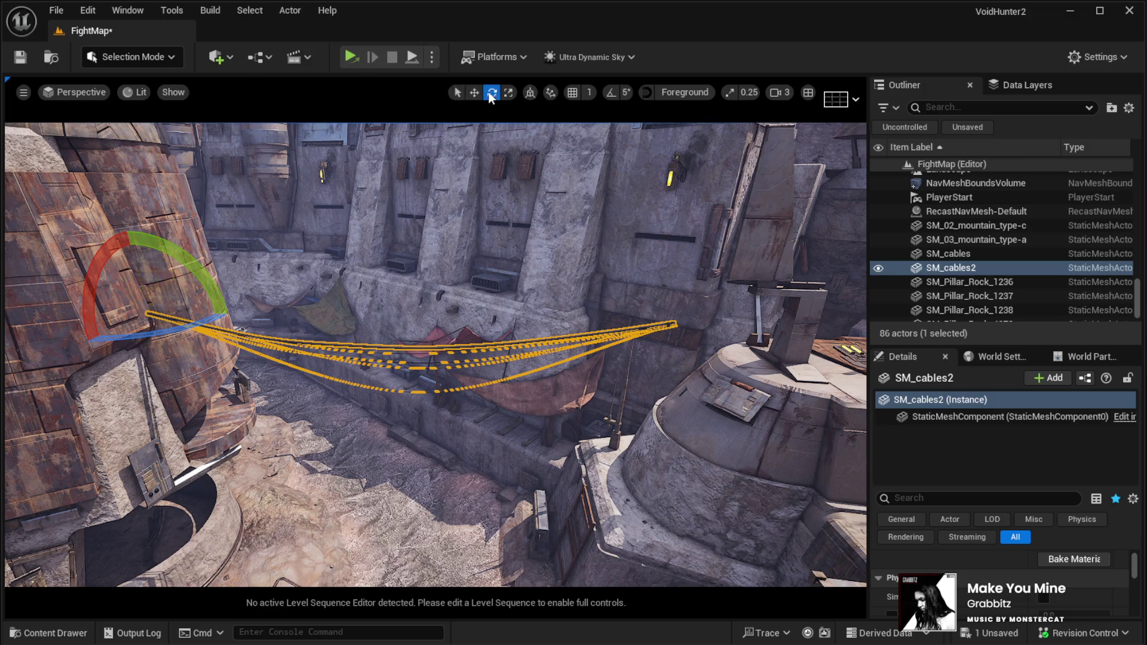
{"action": "left_click", "coordinate": [509, 92]}
{"action": "mouse_move", "coordinate": [150, 311]}
{"action": "left_mouse_down"}
{"action": "mouse_move", "coordinate": [178, 296]}
{"action": "mouse_move", "coordinate": [152, 287]}
{"action": "mouse_move", "coordinate": [170, 221]}
{"action": "mouse_move", "coordinate": [128, 344]}
{"action": "left_mouse_up"}
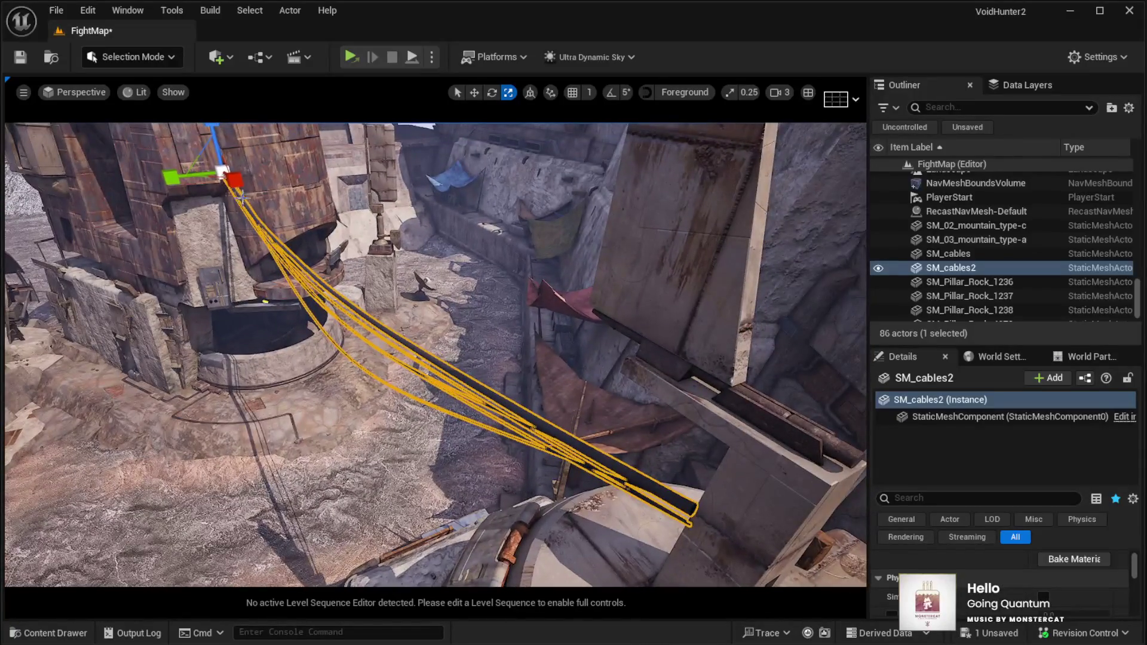
Step: Frame SM_cables2 in game view to inspect the span, then duplicate it as SM_cables_02
{"action": "left_click", "coordinate": [214, 179]}
{"action": "left_click_drag", "start_coordinate": [214, 179], "coordinate": [197, 203]}
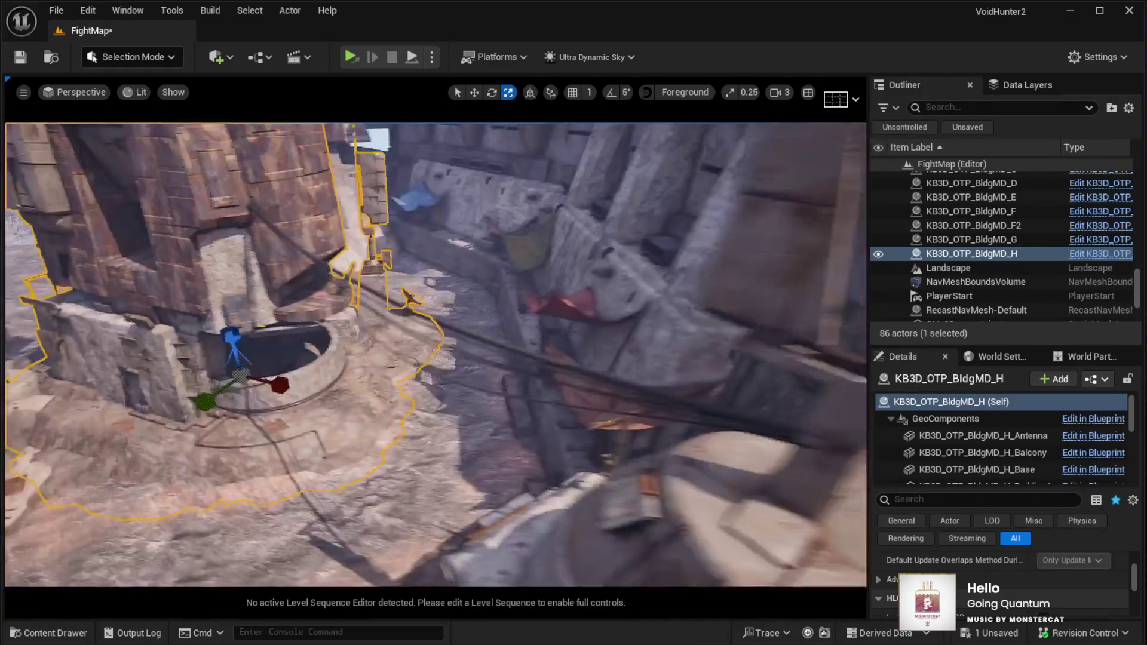
{"action": "key", "text": "e"}
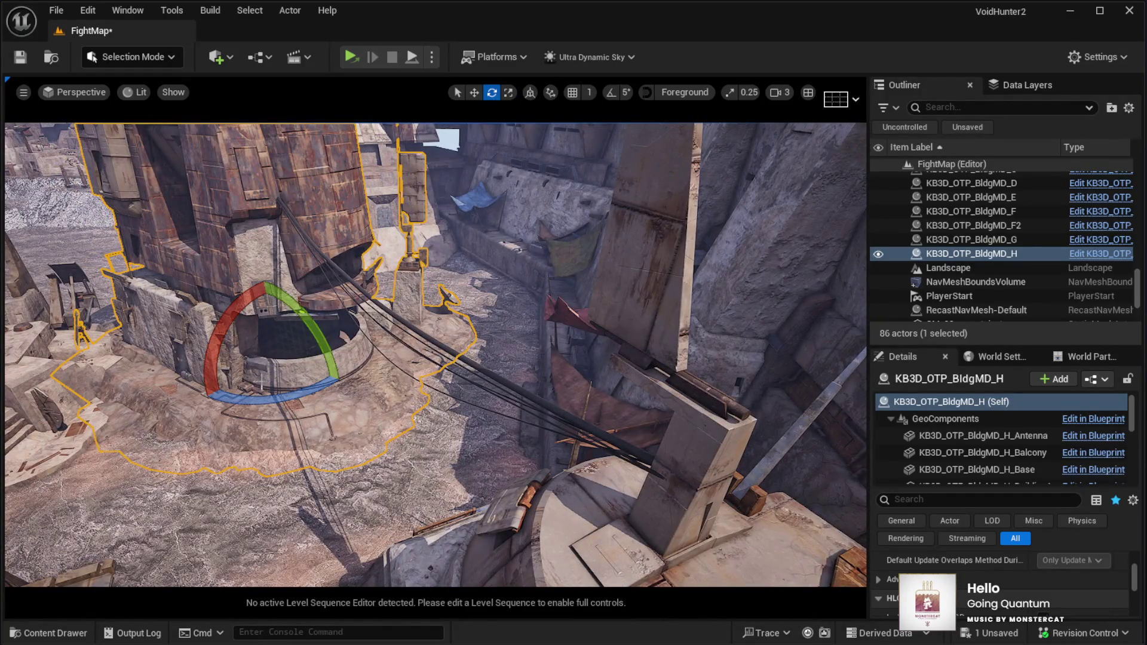
{"action": "left_click", "coordinate": [285, 211]}
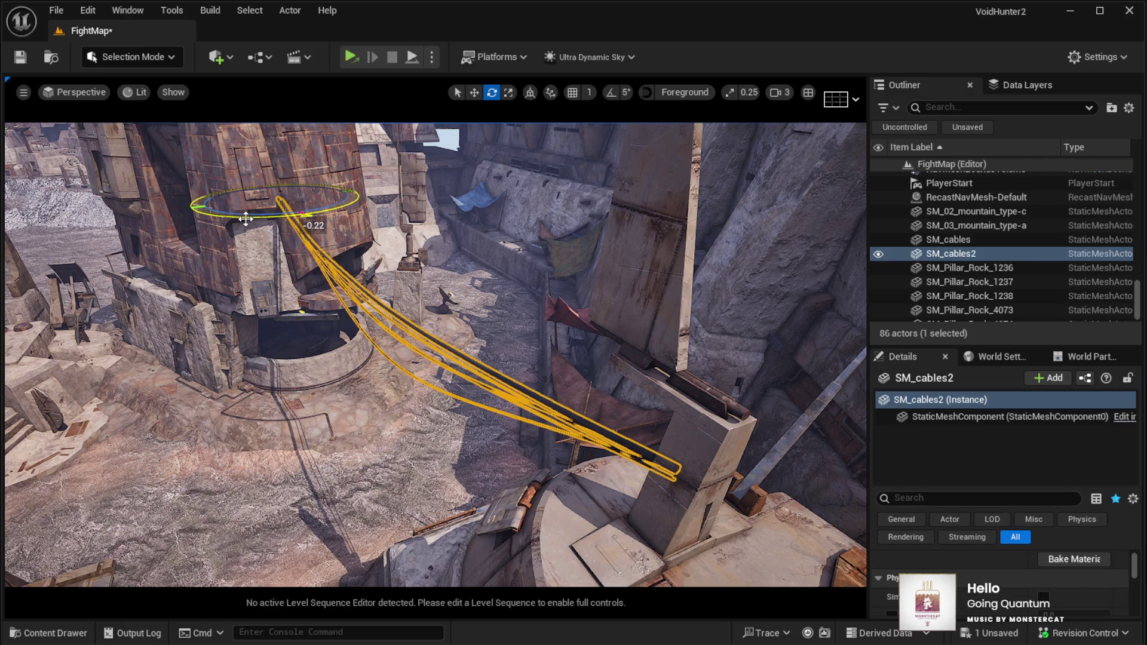
{"action": "key", "text": "f"}
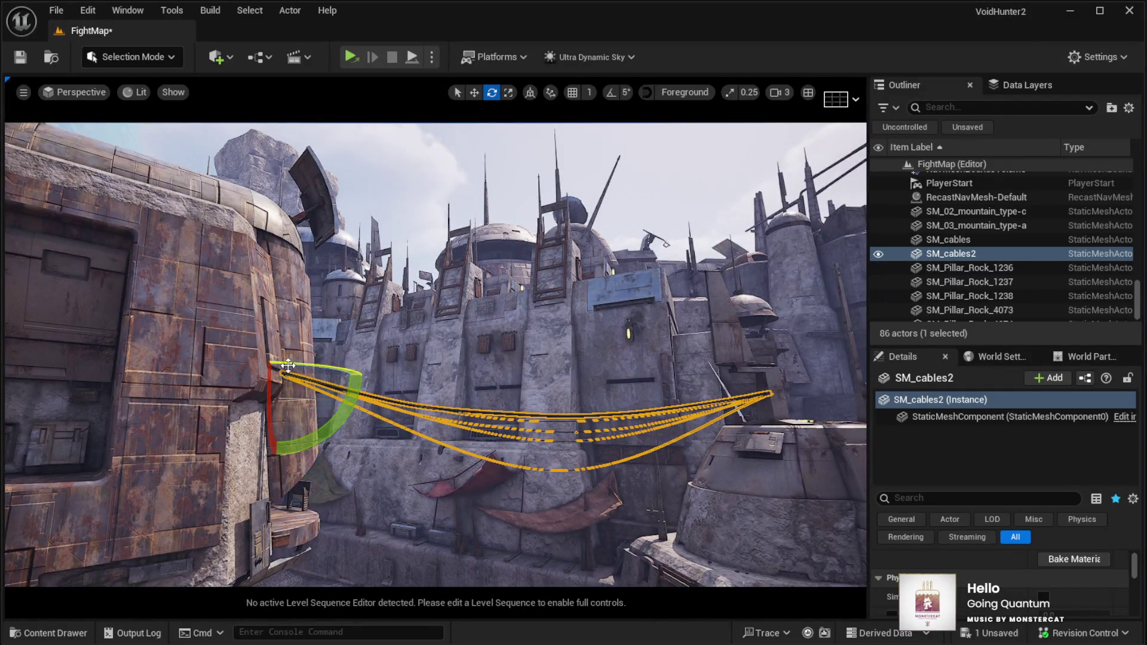
{"action": "key", "text": "g"}
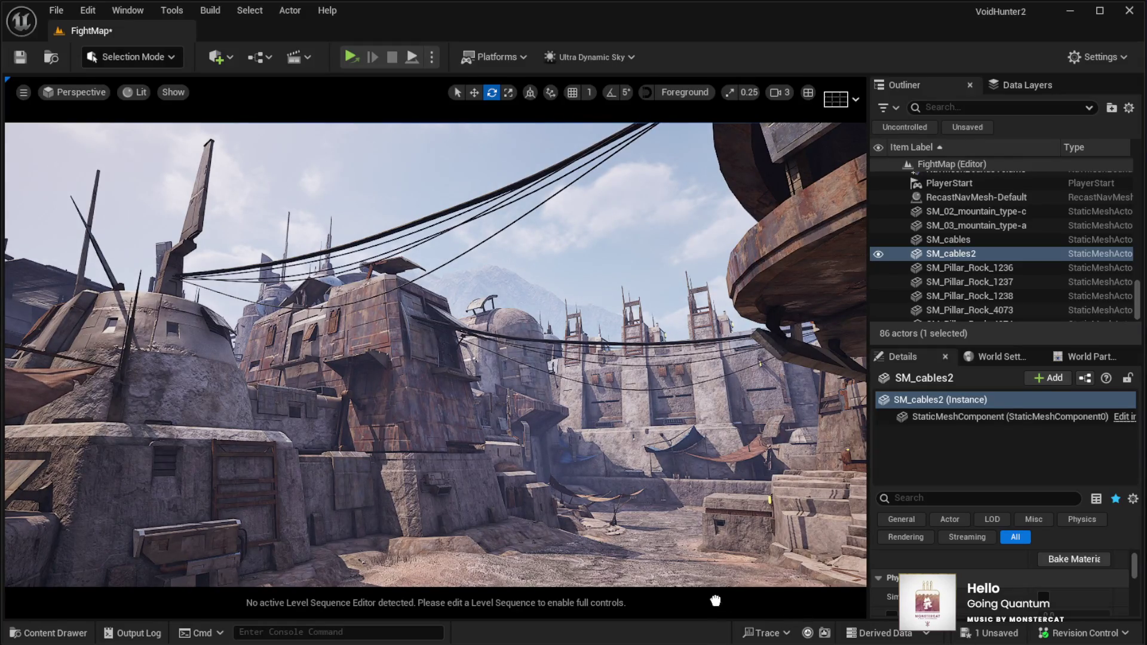
{"action": "key", "text": "ctrl+d"}
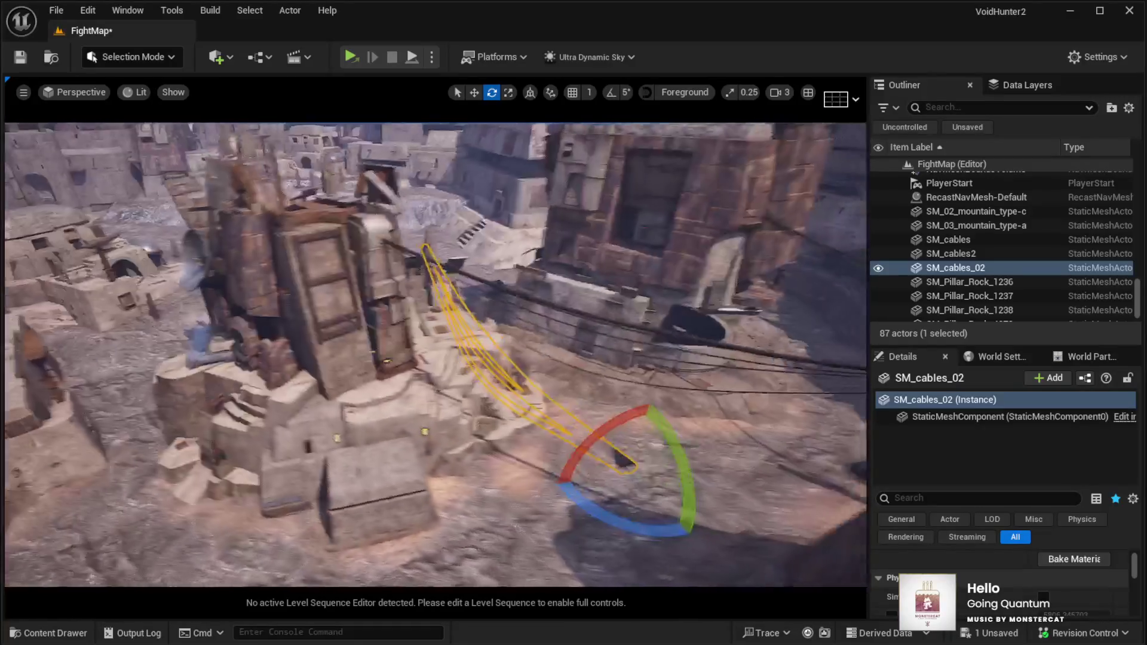
Step: Turn SM_cables_02 about 72° around vertical and scale it down for the shorter gap
{"action": "key", "text": "w"}
{"action": "key", "text": "e"}
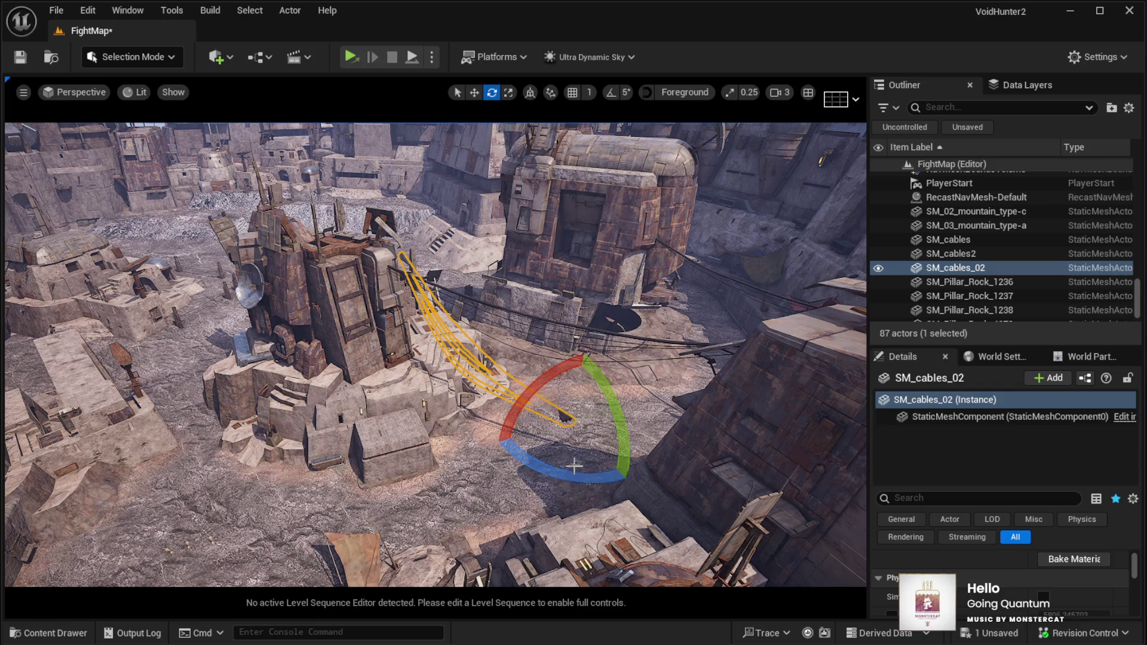
{"action": "left_click_drag", "start_coordinate": [584, 480], "coordinate": [657, 478]}
{"action": "key", "text": "w"}
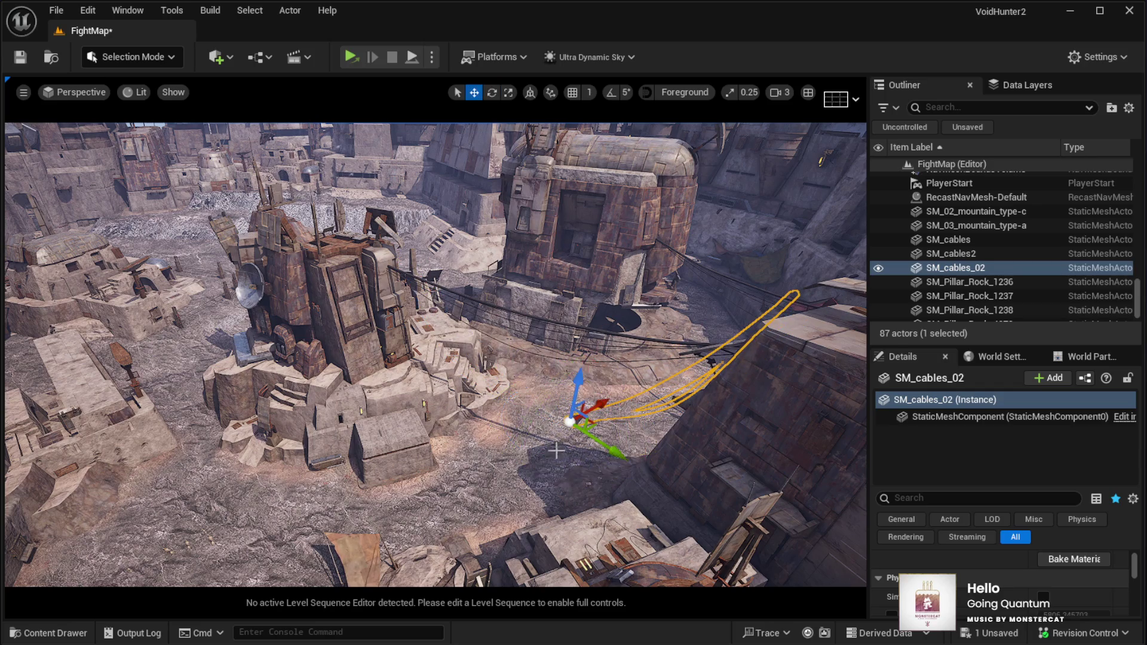
{"action": "mouse_move", "coordinate": [600, 423]}
{"action": "left_mouse_down"}
{"action": "mouse_move", "coordinate": [705, 394]}
{"action": "mouse_move", "coordinate": [777, 397]}
{"action": "left_mouse_up"}
{"action": "key", "text": "e"}
{"action": "key", "text": "r"}
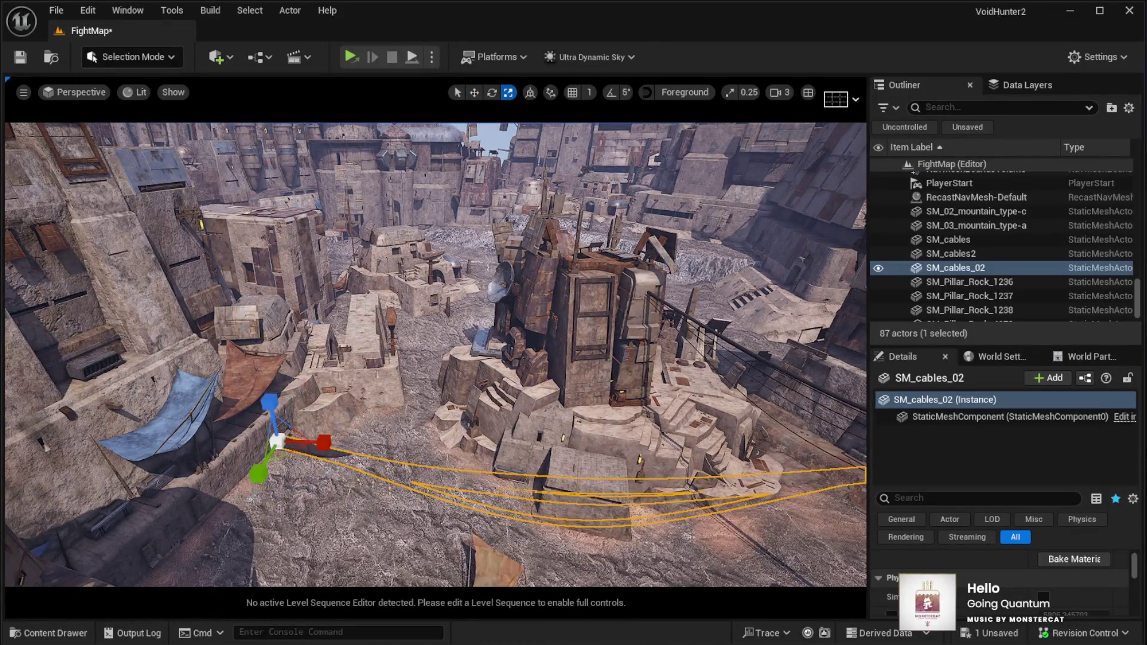
{"action": "mouse_move", "coordinate": [274, 442]}
{"action": "left_mouse_down"}
{"action": "mouse_move", "coordinate": [276, 455]}
{"action": "mouse_move", "coordinate": [227, 446]}
{"action": "mouse_move", "coordinate": [292, 472]}
{"action": "left_mouse_up"}
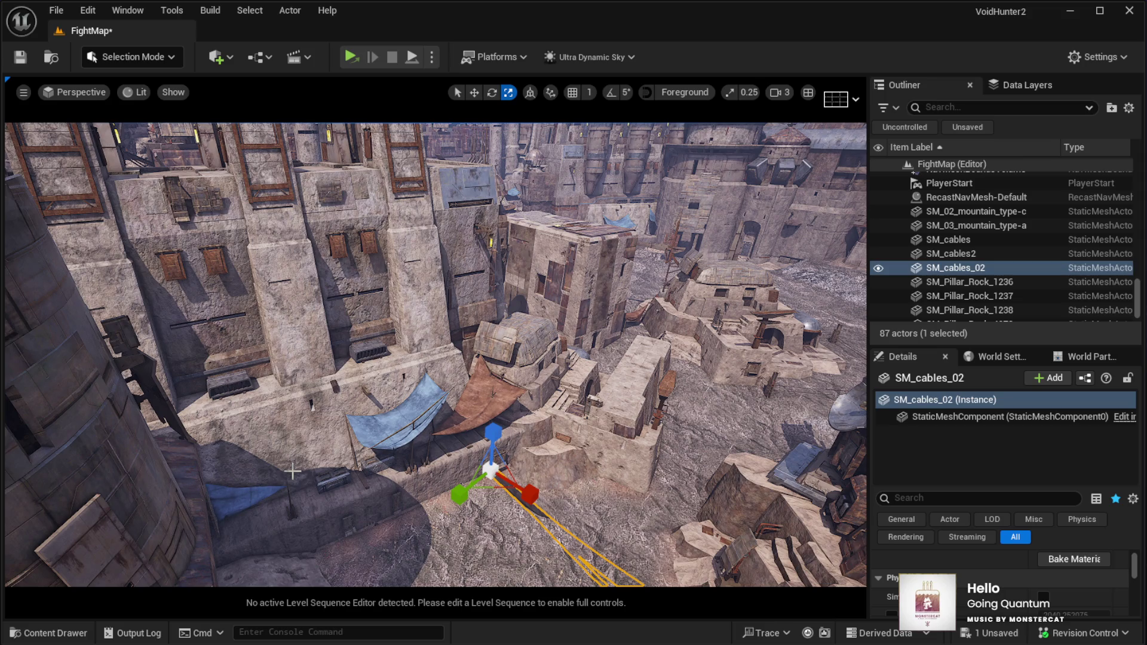
Step: Raise SM_cables_02 up the wall and slide its anchor left onto the tall building
{"action": "left_click_drag", "start_coordinate": [294, 305], "coordinate": [293, 280]}
{"action": "key", "text": "w"}
{"action": "left_click_drag", "start_coordinate": [463, 422], "coordinate": [471, 234]}
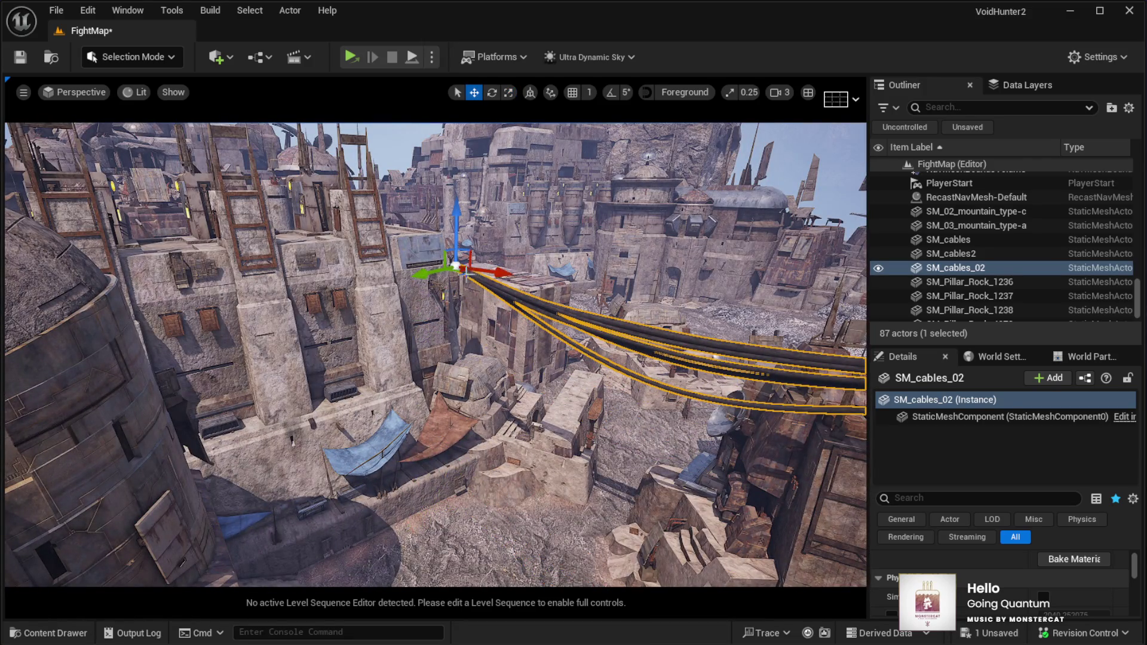
{"action": "mouse_move", "coordinate": [449, 297]}
{"action": "left_mouse_down"}
{"action": "mouse_move", "coordinate": [273, 290]}
{"action": "mouse_move", "coordinate": [295, 258]}
{"action": "mouse_move", "coordinate": [276, 271]}
{"action": "mouse_move", "coordinate": [288, 265]}
{"action": "left_mouse_up"}
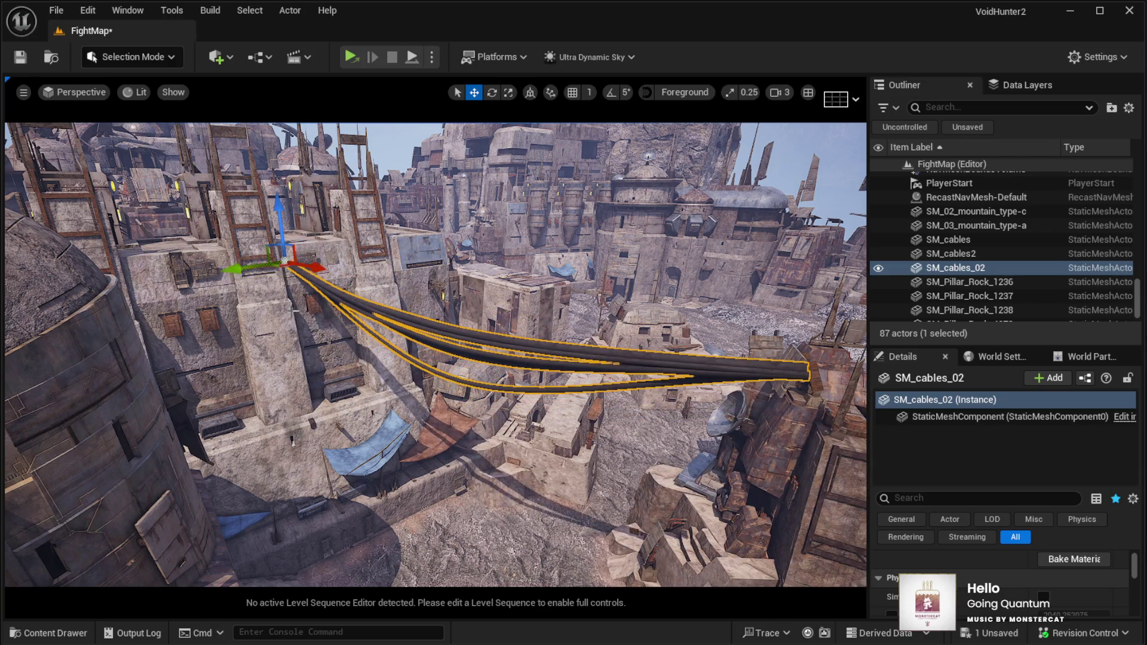
{"action": "scroll", "coordinate": [435, 355], "scroll_direction": "up", "scroll_amount": 5}
{"action": "scroll", "coordinate": [435, 355], "scroll_direction": "down", "scroll_amount": 5}
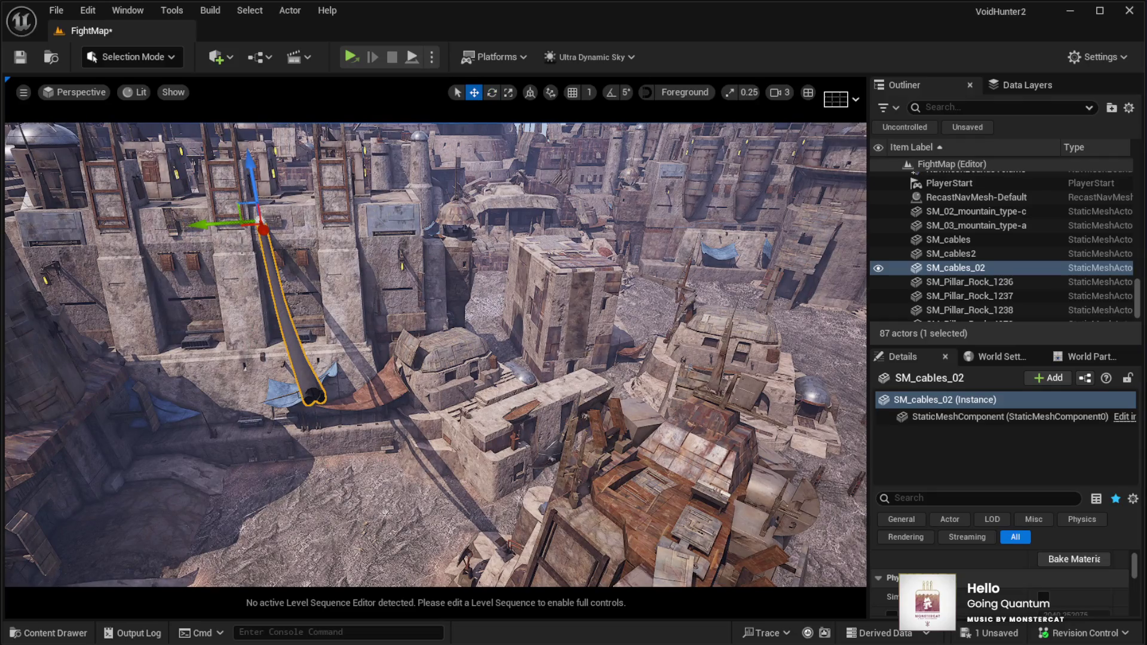
Step: Turn SM_cables_02 slightly around vertical and inspect it hanging across the gap
{"action": "key", "text": "r"}
{"action": "key", "text": "w"}
{"action": "key", "text": "e"}
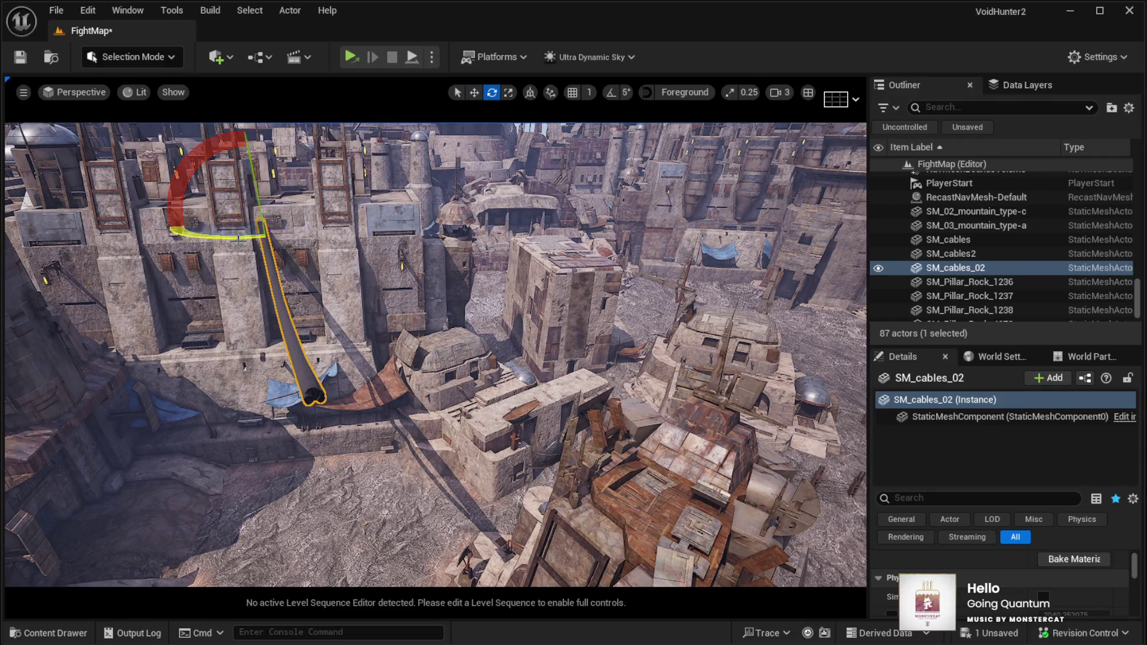
{"action": "left_click_drag", "start_coordinate": [226, 235], "coordinate": [233, 236]}
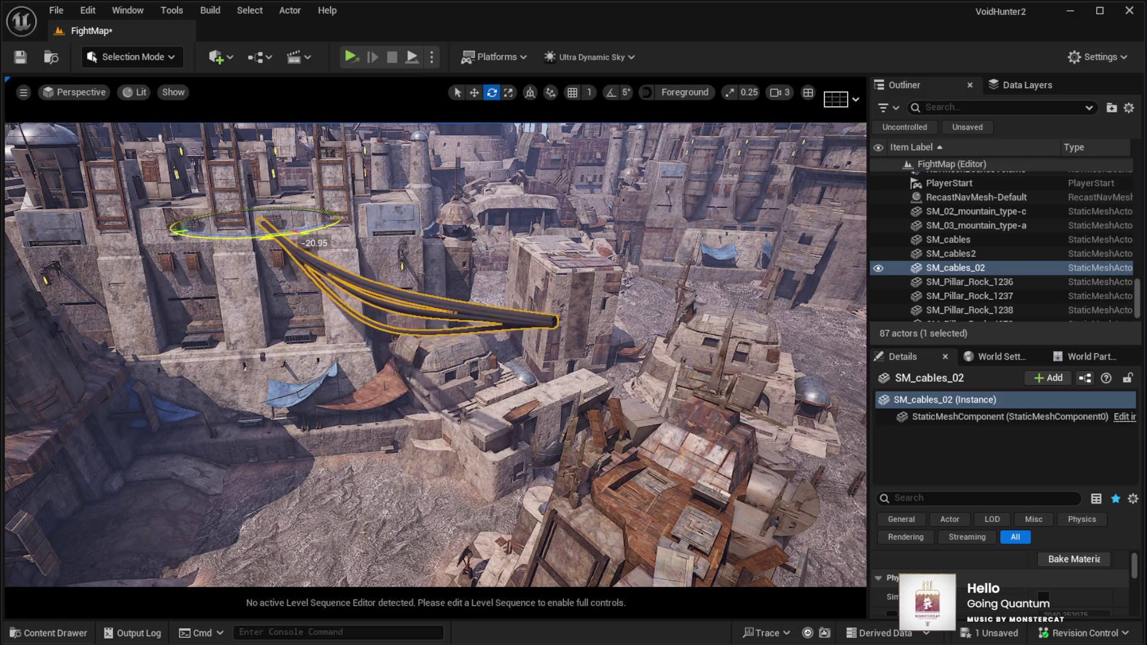
{"action": "key", "text": "w"}
{"action": "key", "text": "w"}
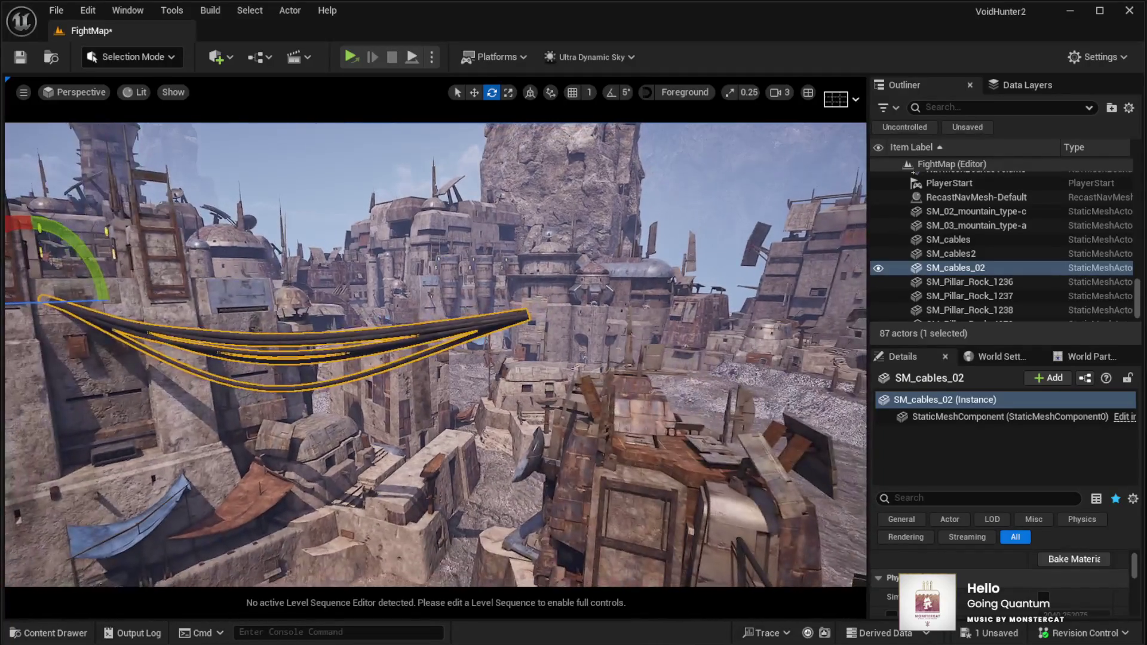
{"action": "key", "text": "a"}
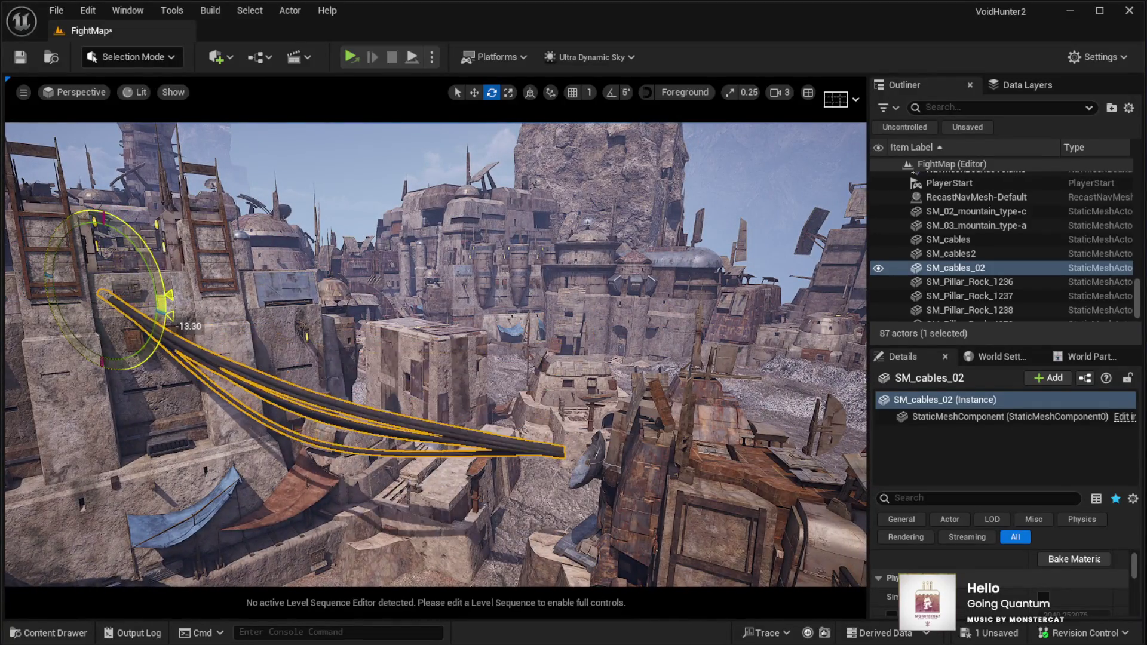
{"action": "key", "text": "w"}
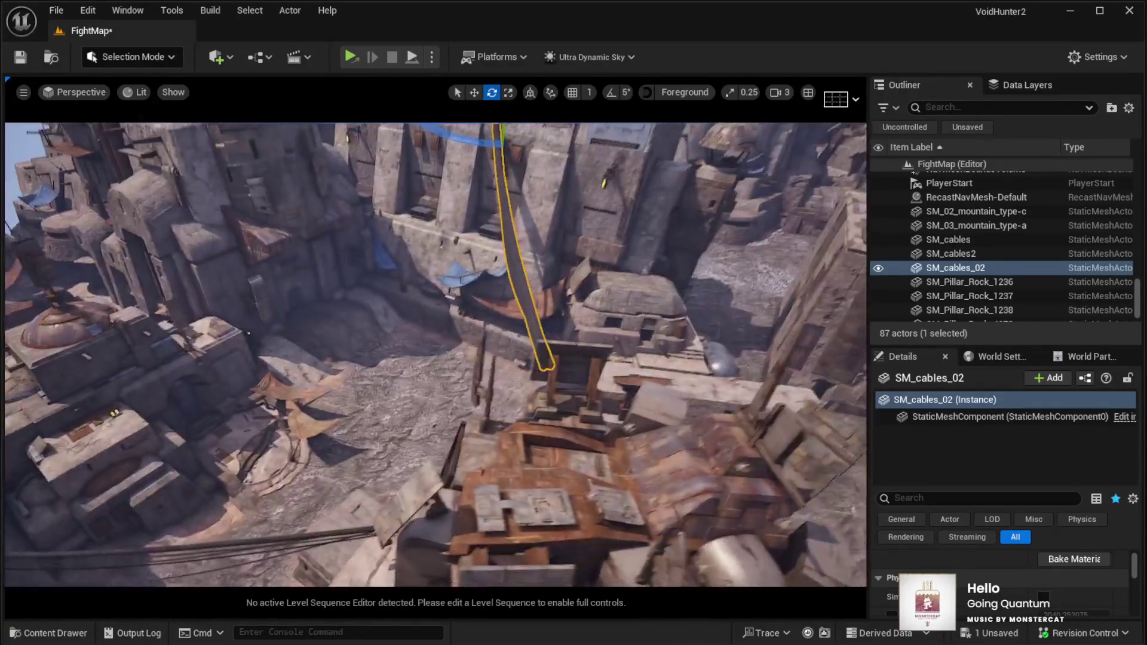
{"action": "key", "text": "w"}
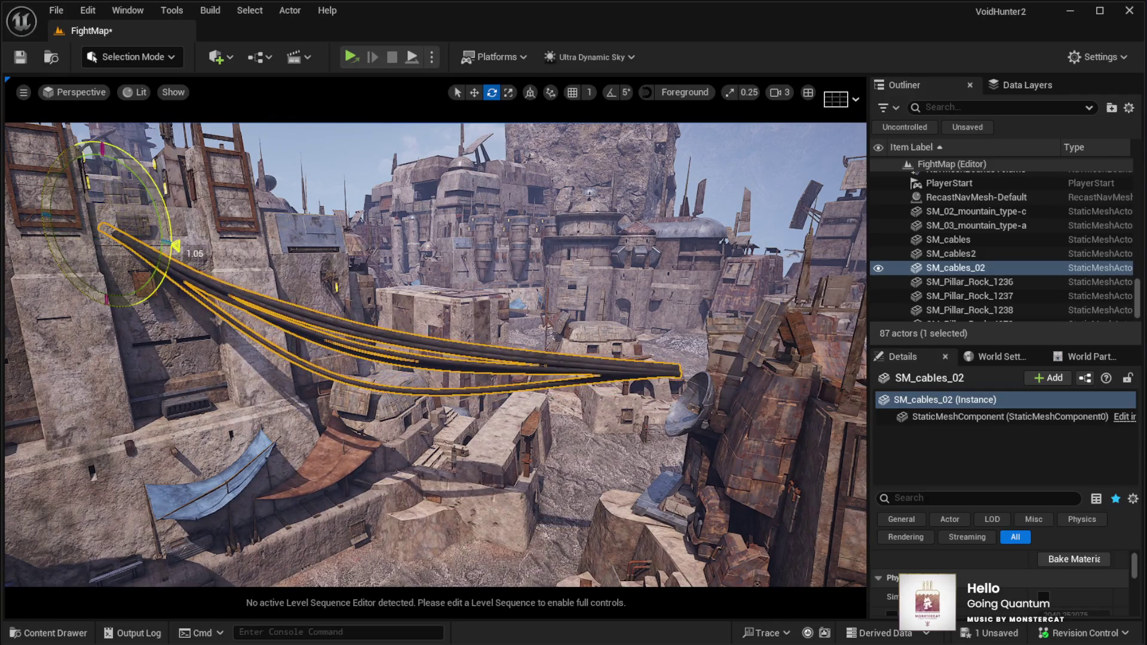
{"action": "key", "text": "a"}
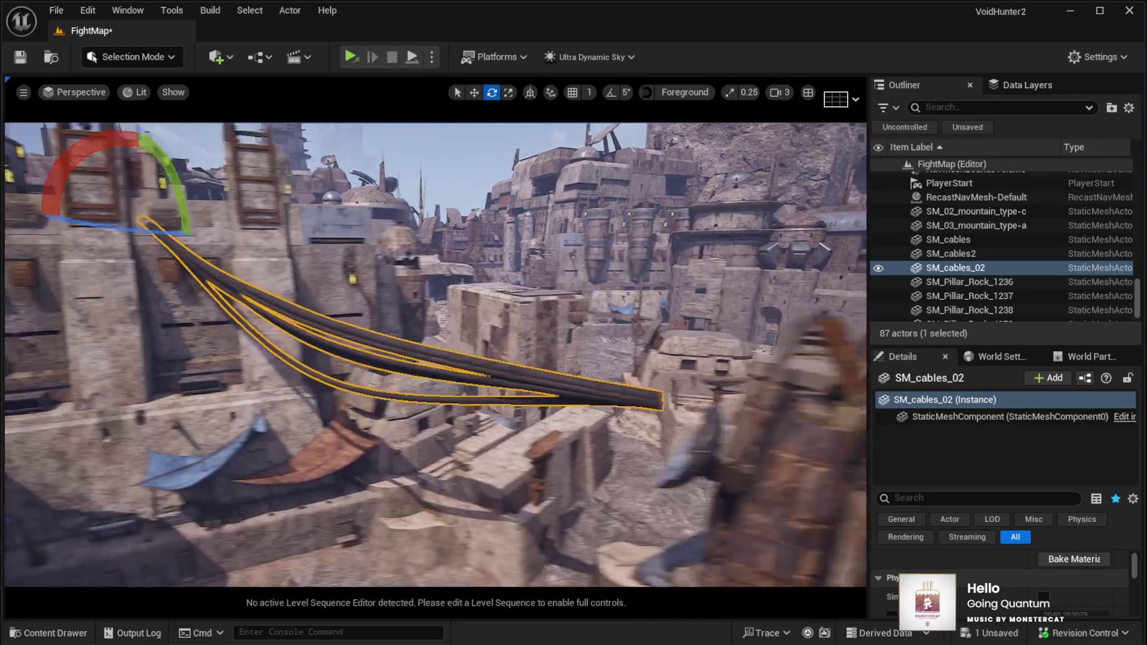
{"action": "key", "text": "s"}
{"action": "key", "text": "r"}
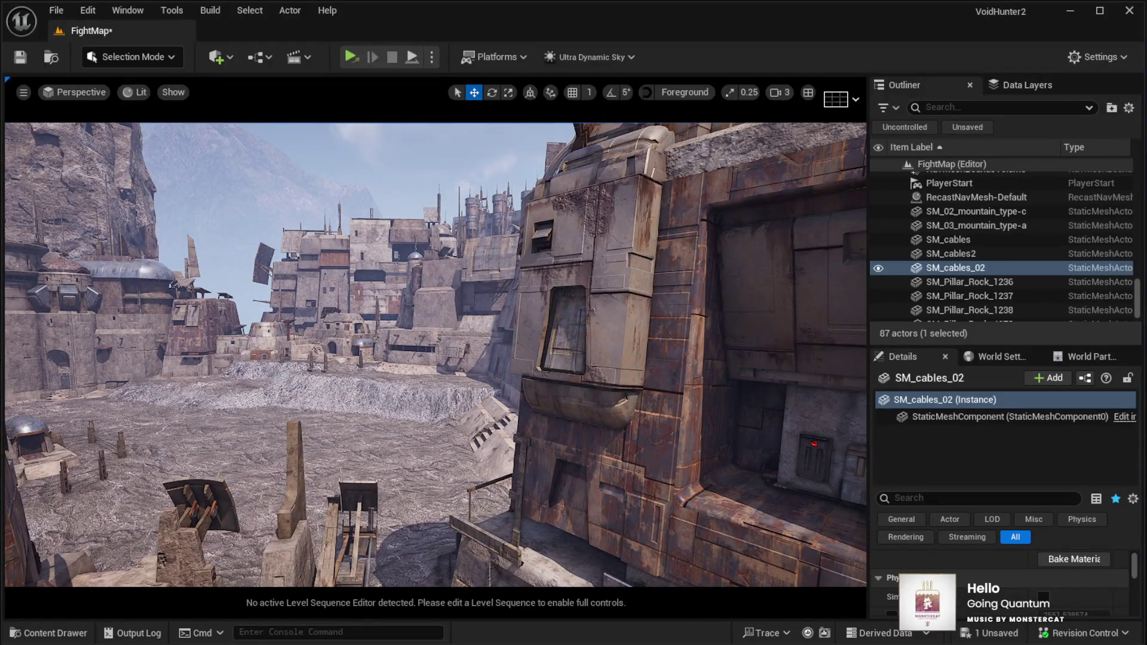
Step: Select Wires_01 and rotate it about -79° so the wires run horizontally along the facade
{"action": "left_click", "coordinate": [597, 355]}
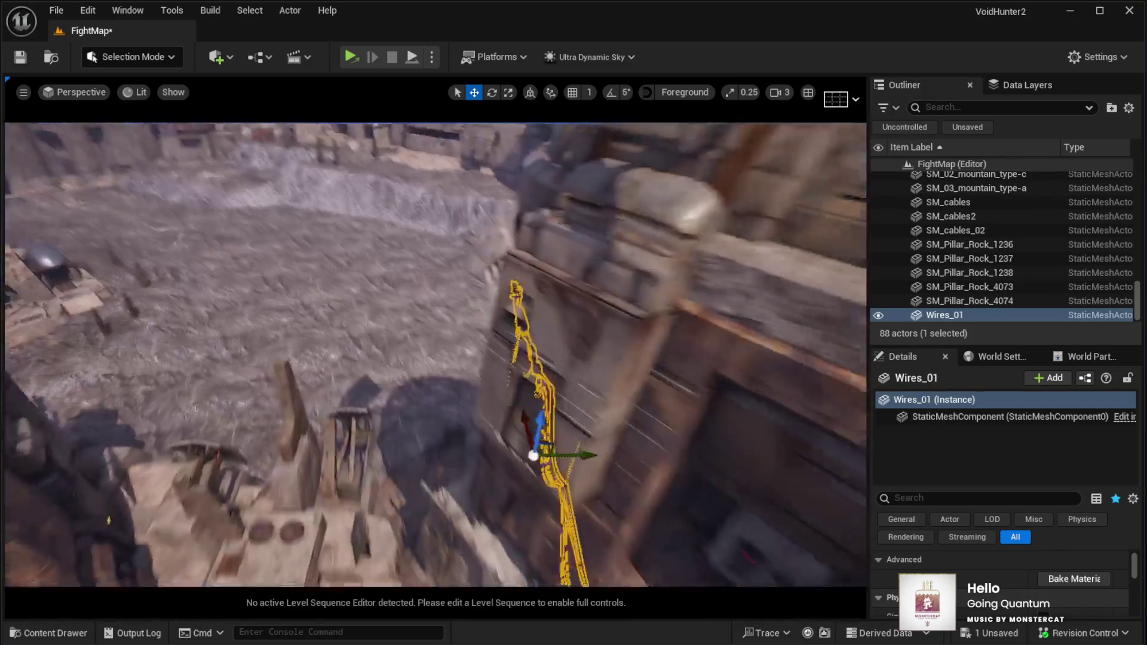
{"action": "key", "text": "e"}
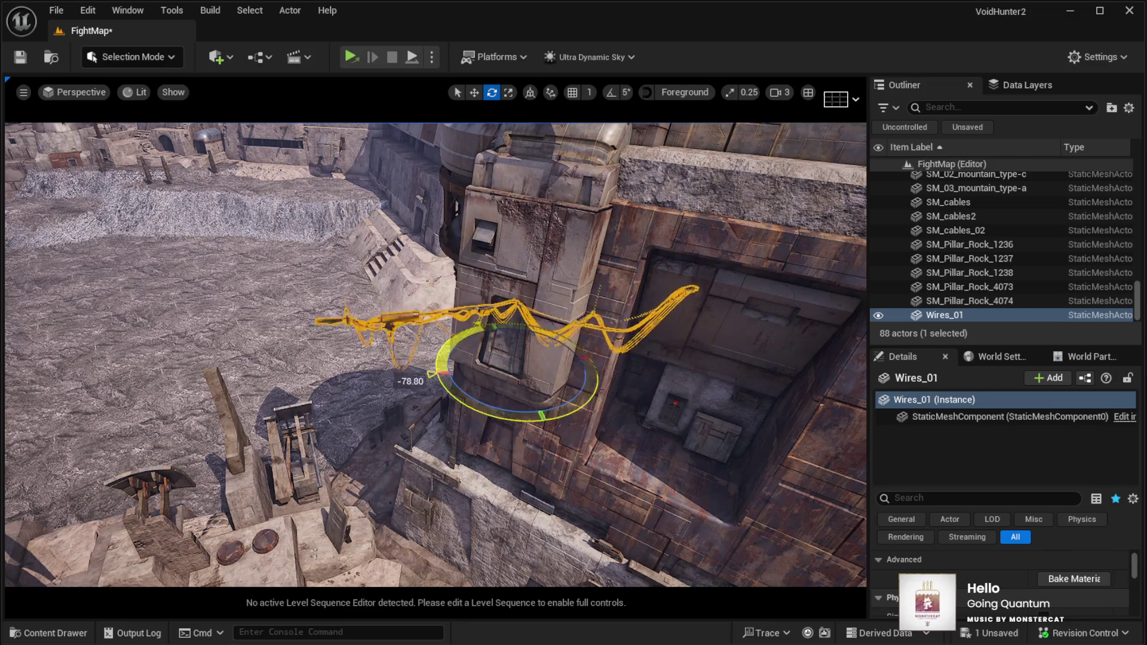
{"action": "left_click_drag", "start_coordinate": [492, 417], "coordinate": [492, 418]}
{"action": "key", "text": "w"}
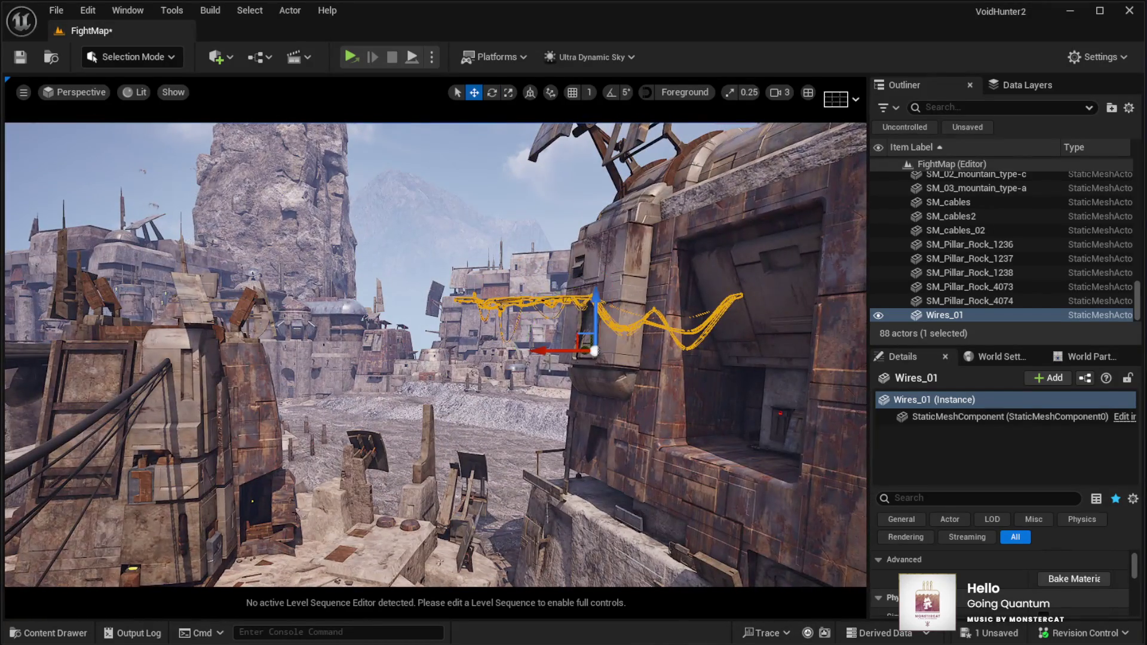